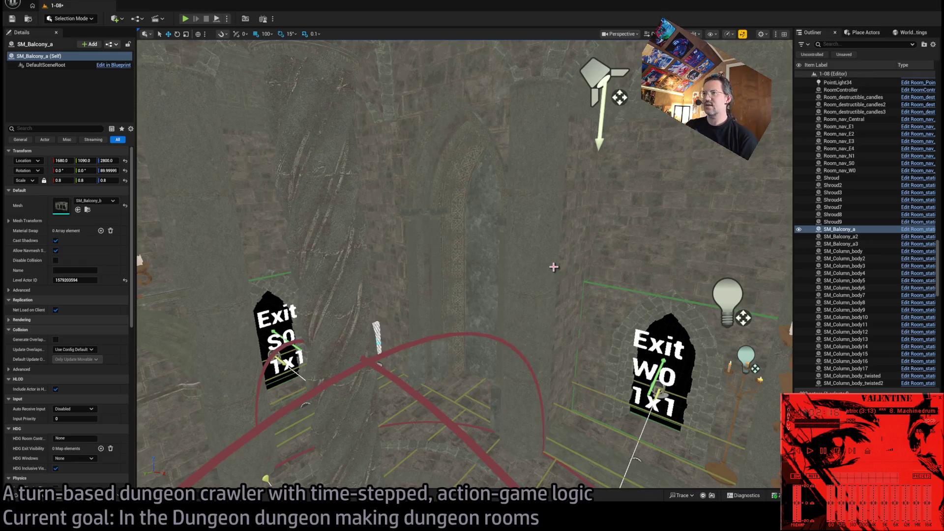
- Fly the view down to the floor and select the Room_nav_W0 navigation actor
left_click_drag(521, 271, 550, 271)
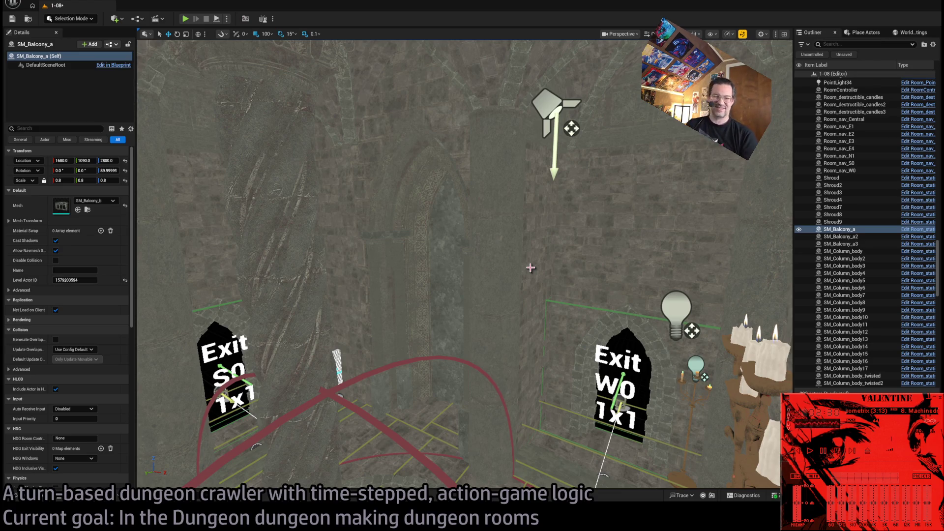
left_click_drag(531, 268, 531, 268)
left_click_drag(466, 355, 466, 354)
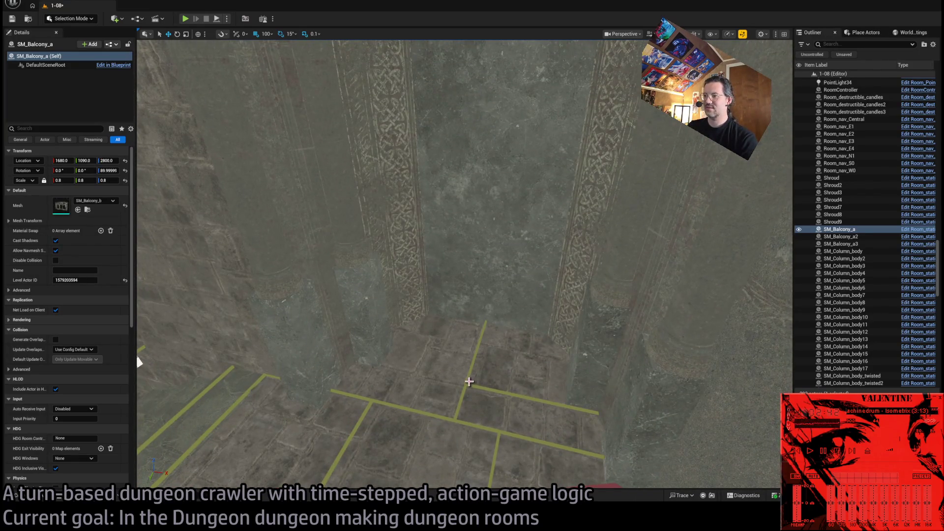
left_click(466, 382)
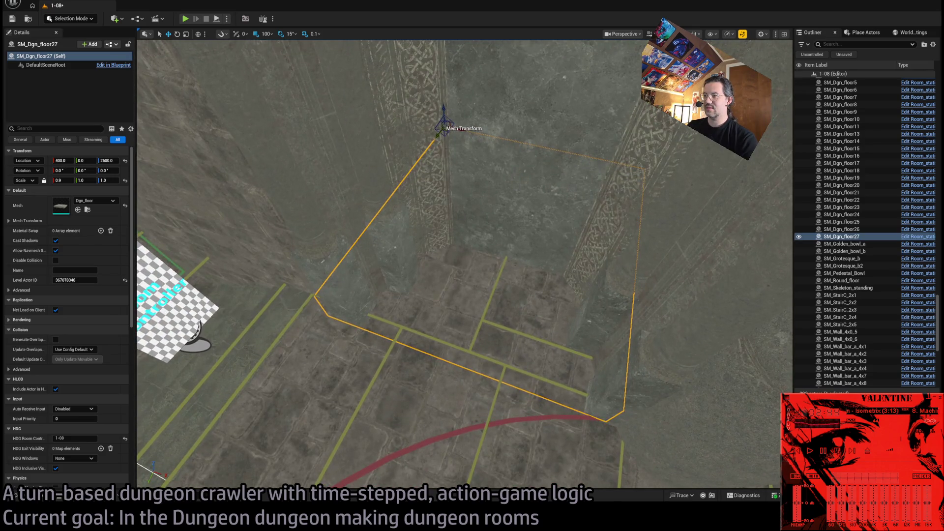
left_click(471, 385)
left_click_drag(471, 386, 471, 385)
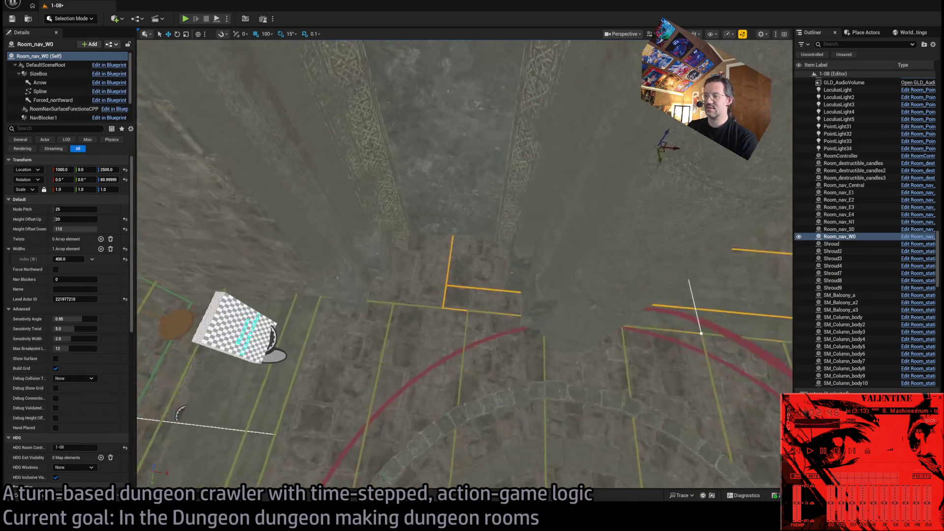
- Place the Spline_dungeon_railing_end and extended railing end pieces, deleting each again
left_click(25, 495)
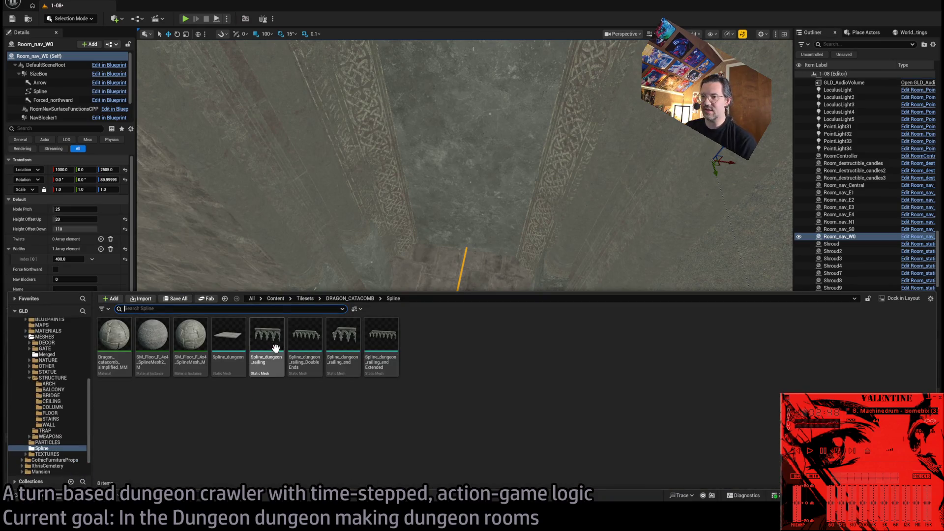
mouse_move(338, 343)
left_mouse_down()
mouse_move(453, 326)
mouse_move(521, 331)
mouse_move(524, 344)
left_mouse_up()
key("Delete")
key("ctrl+space")
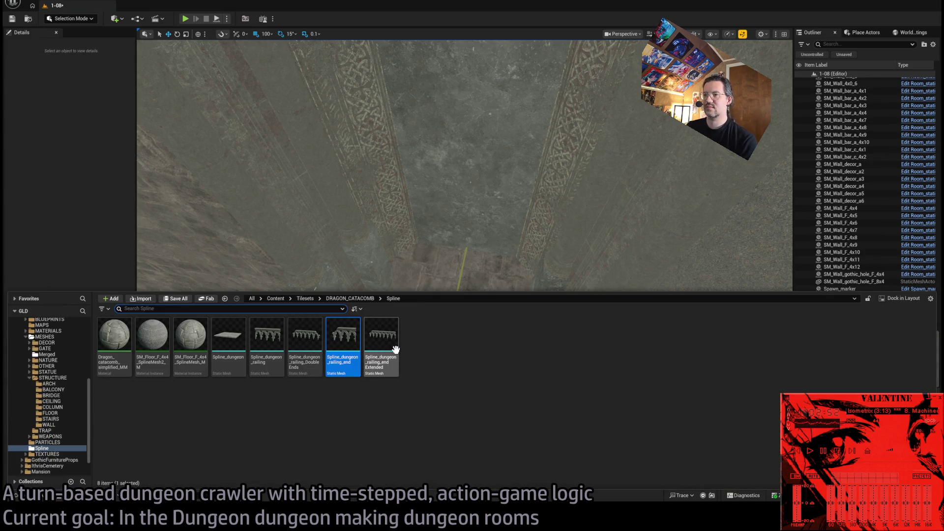
mouse_move(396, 349)
left_mouse_down()
mouse_move(386, 310)
mouse_move(508, 339)
mouse_move(599, 346)
mouse_move(431, 370)
left_mouse_up()
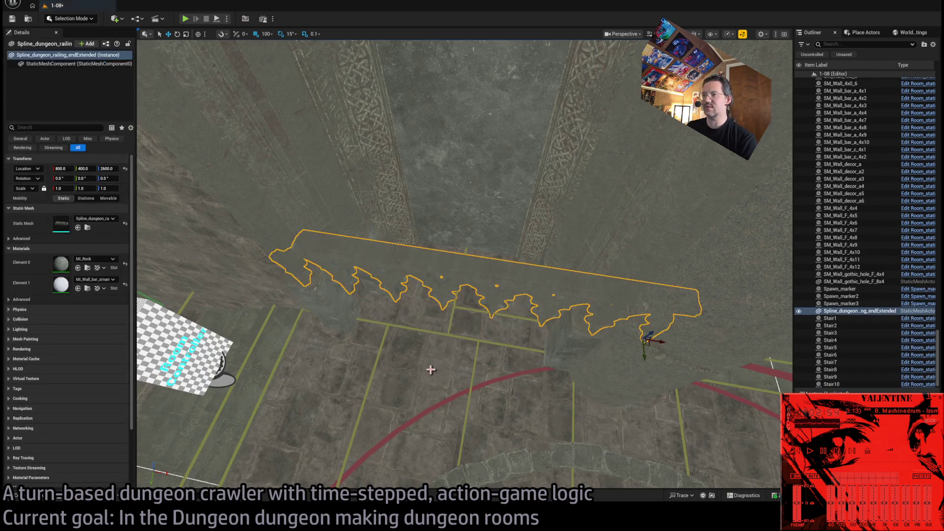
key("Delete")
key("ctrl+space")
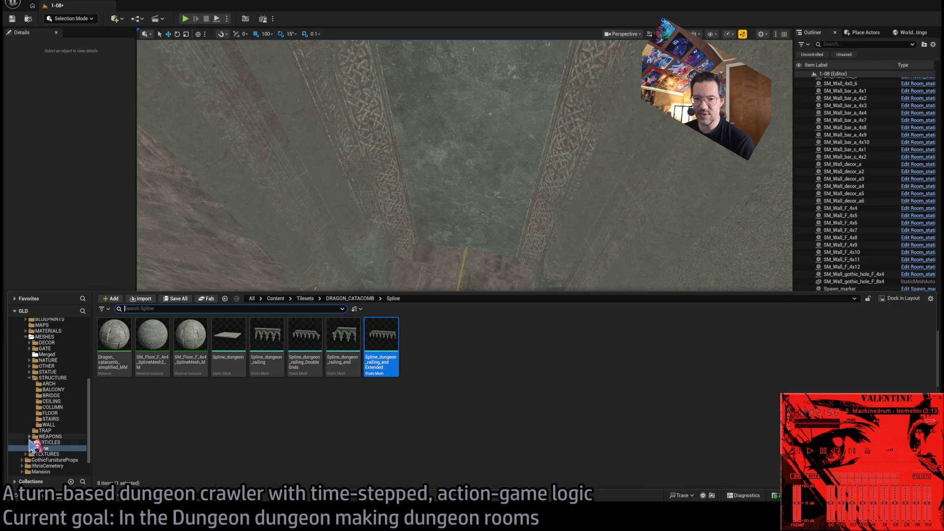
- Browse STRUCTURE to the WALL meshes and place SM_Wall_bar_ornament_2m in the room
scroll(49, 432, "down", 2)
left_click(63, 366)
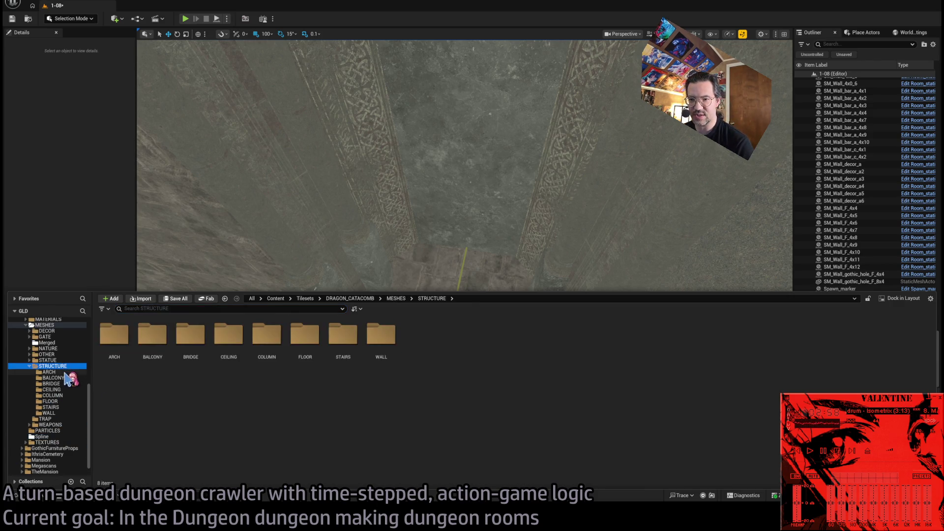
left_click(64, 373)
left_click(68, 378)
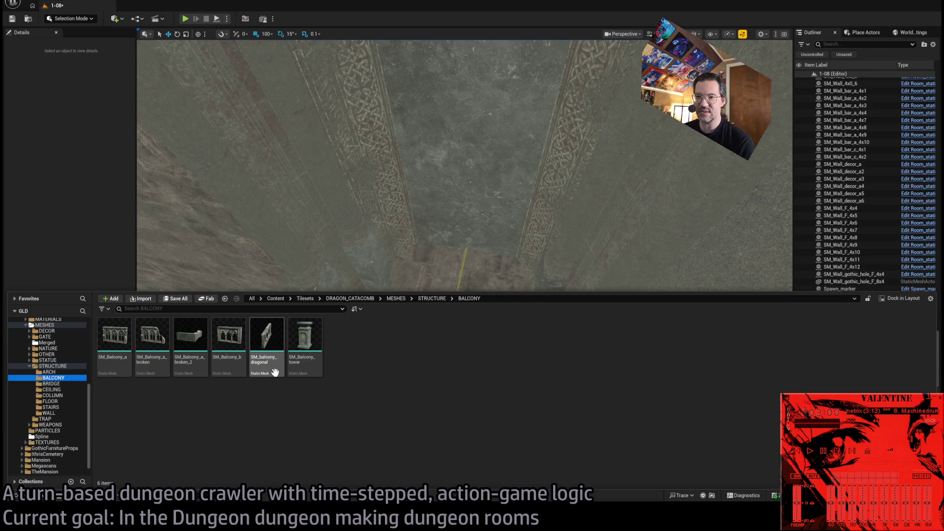
left_click(55, 390)
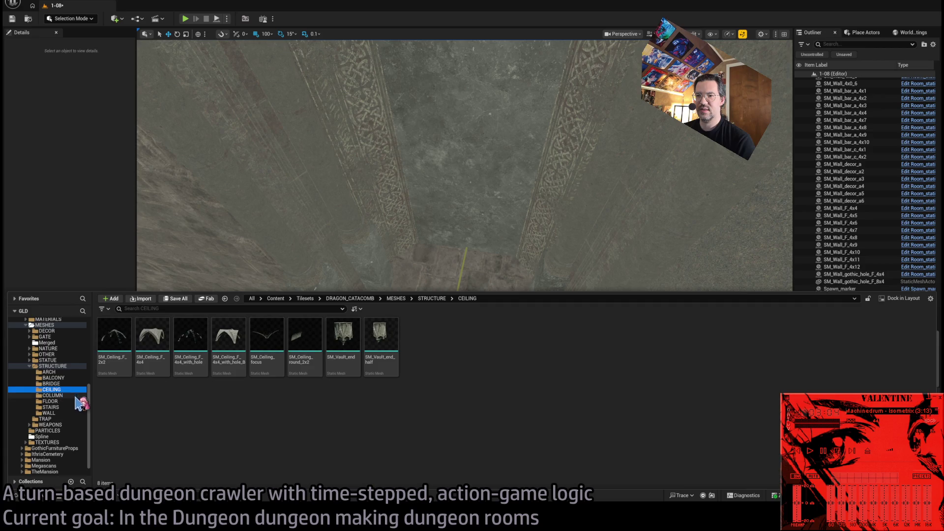
key("Down")
key("Down")
key("Down")
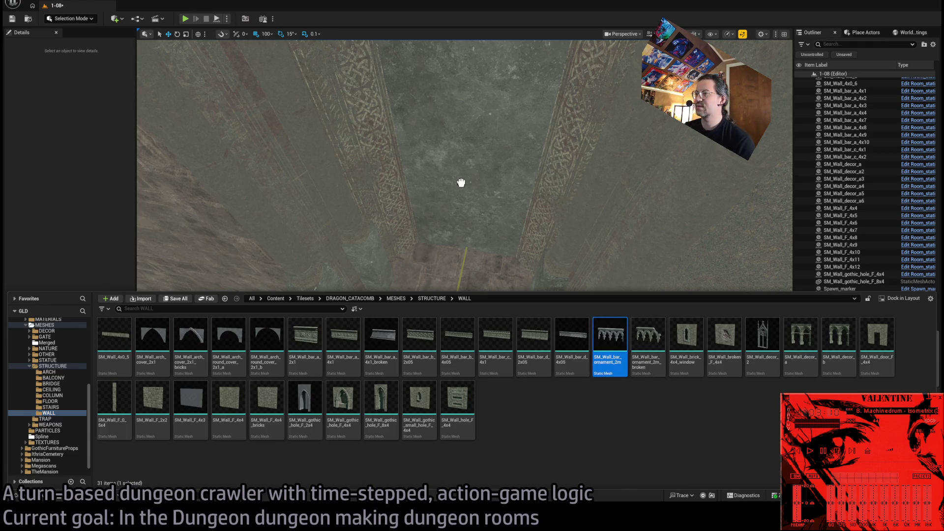
left_click_drag(478, 262, 472, 277)
- Lower the ornament to height 2590 and swap its mesh to a ragged-ended wall variant
mouse_move(423, 297)
left_mouse_down()
mouse_move(316, 438)
mouse_move(320, 173)
mouse_move(359, 248)
left_mouse_up()
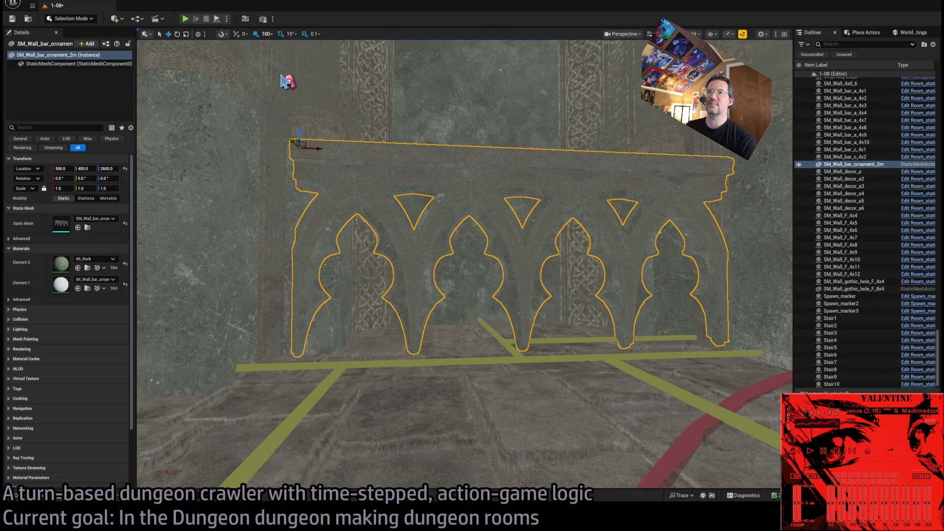
mouse_move(300, 136)
left_mouse_down()
mouse_move(299, 160)
mouse_move(246, 177)
left_mouse_up()
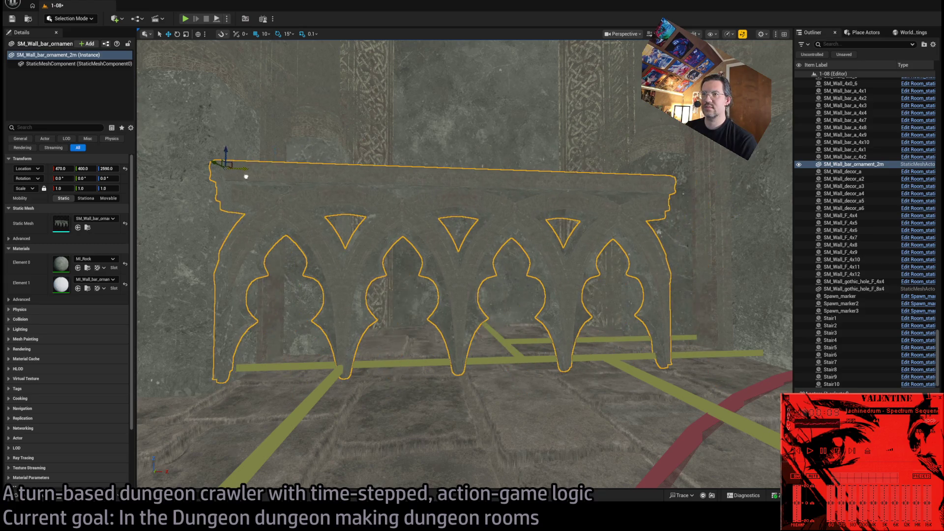
scroll(365, 154, "down", 5)
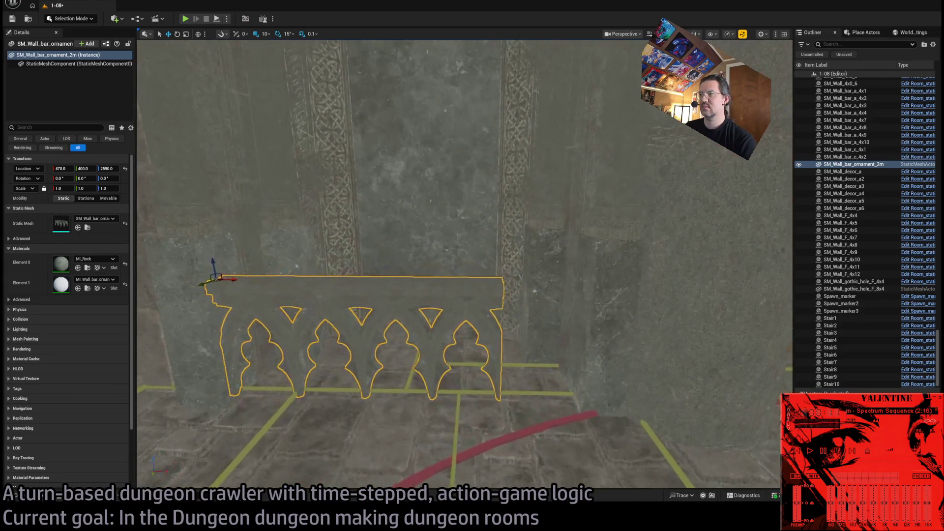
left_click(46, 498)
scroll(492, 344, "down", 1)
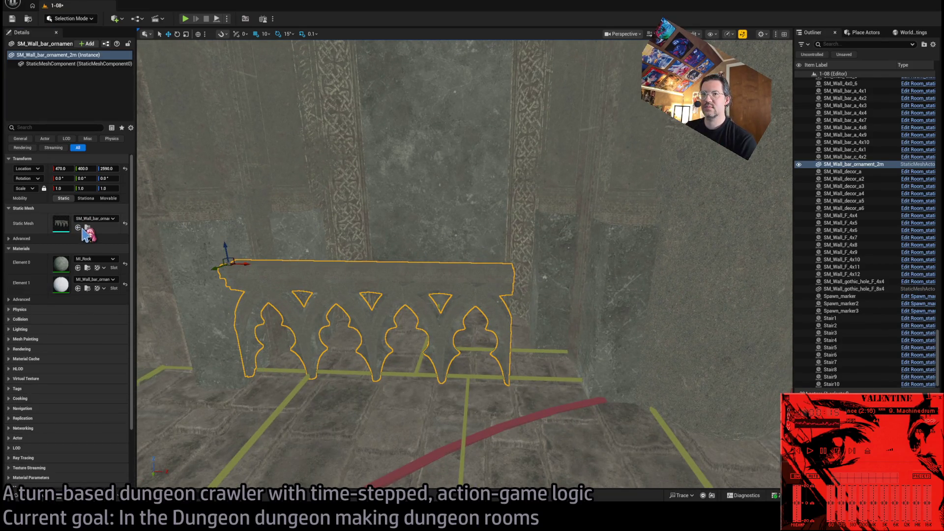
left_click(78, 228)
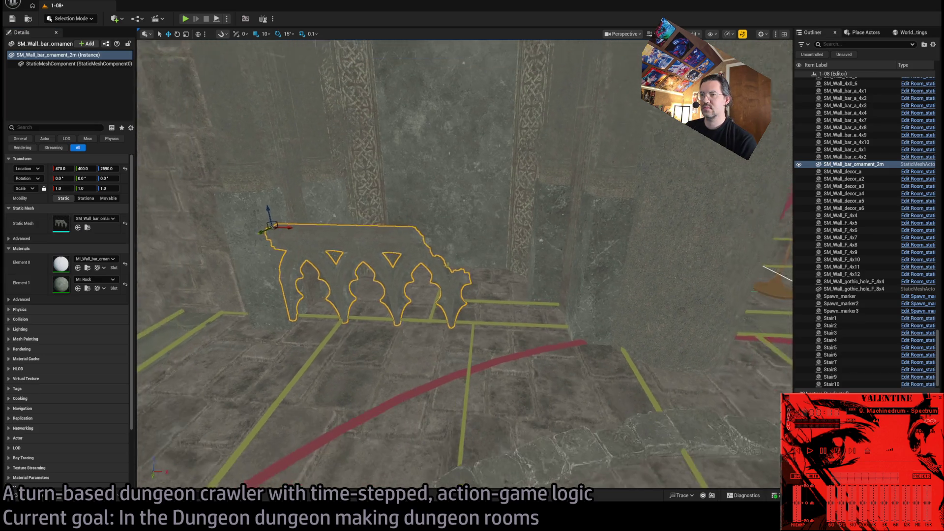
- Scale the ornament uniformly to 1.3, comparing placements with undo and redo
left_click_drag(333, 285, 332, 285)
mouse_move(261, 244)
left_mouse_down()
mouse_move(283, 236)
mouse_move(260, 205)
left_mouse_up()
key("ctrl+z")
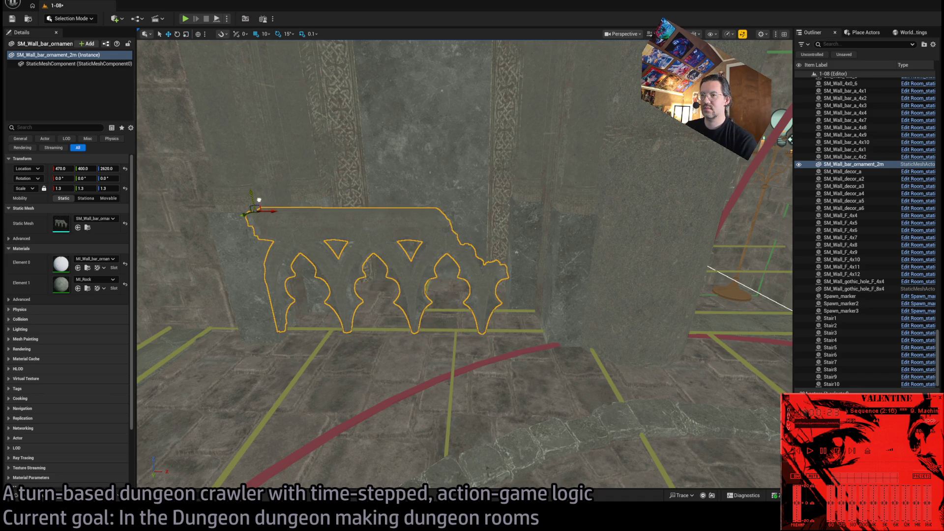
key("ctrl+y")
key("ctrl+z")
key("ctrl+y")
- Raise the ornament to height 2620 and shift it back to Y 380
scroll(246, 162, "up", 5)
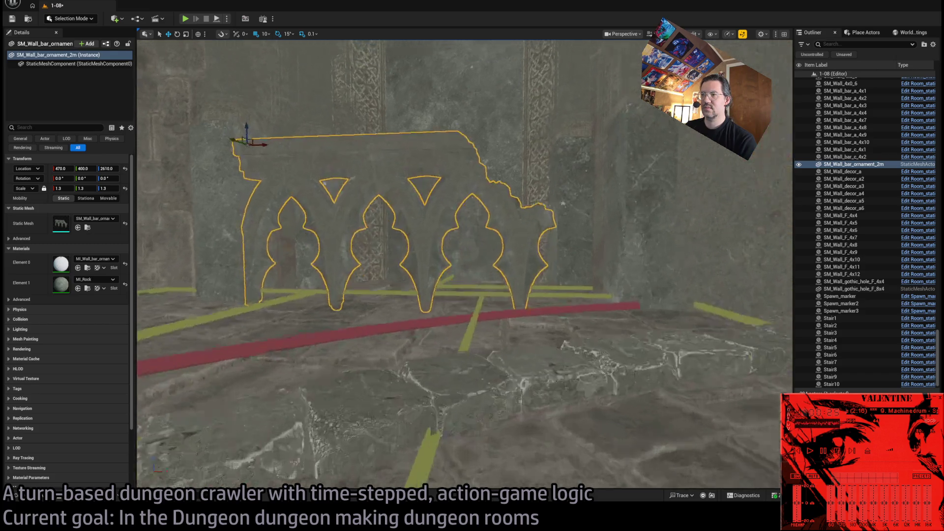
scroll(257, 125, "down", 3)
left_click_drag(256, 125, 262, 98)
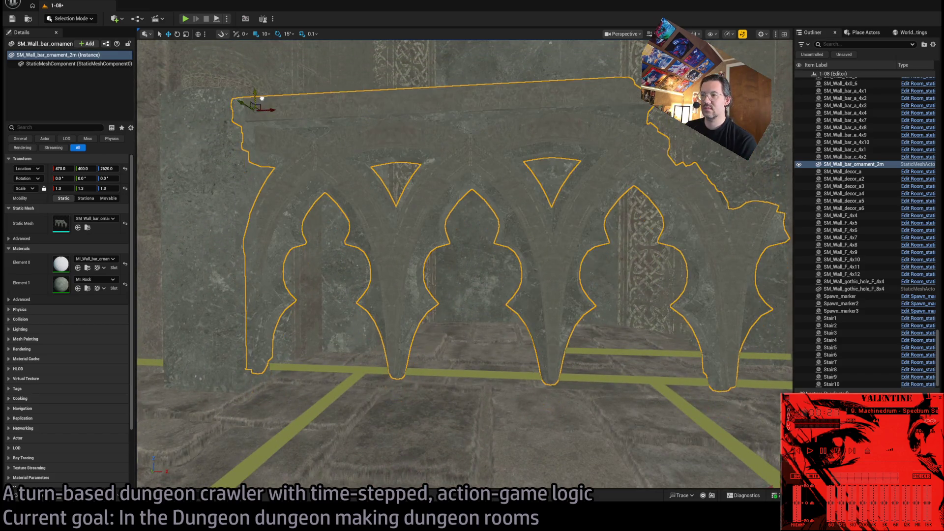
scroll(270, 109, "down", 3)
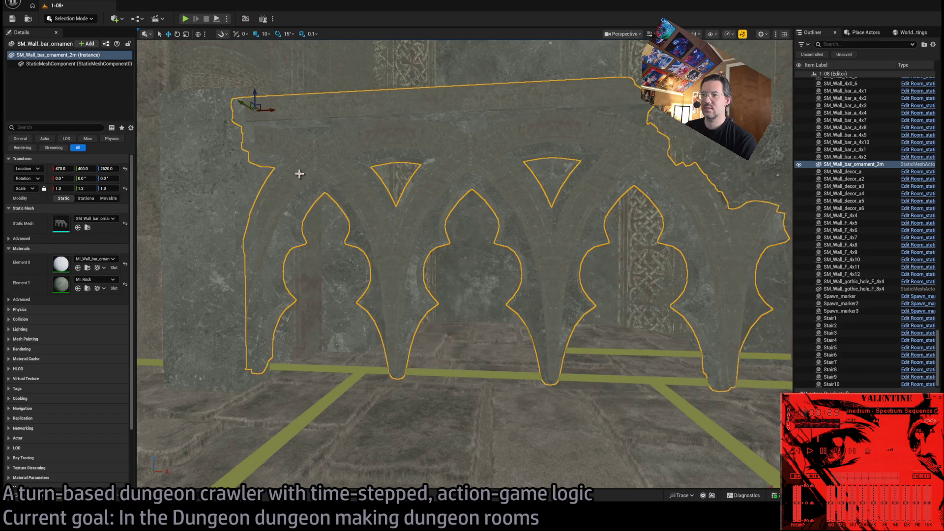
mouse_move(300, 168)
left_mouse_down()
mouse_move(211, 84)
mouse_move(368, 111)
left_mouse_up()
scroll(462, 256, "up", 2)
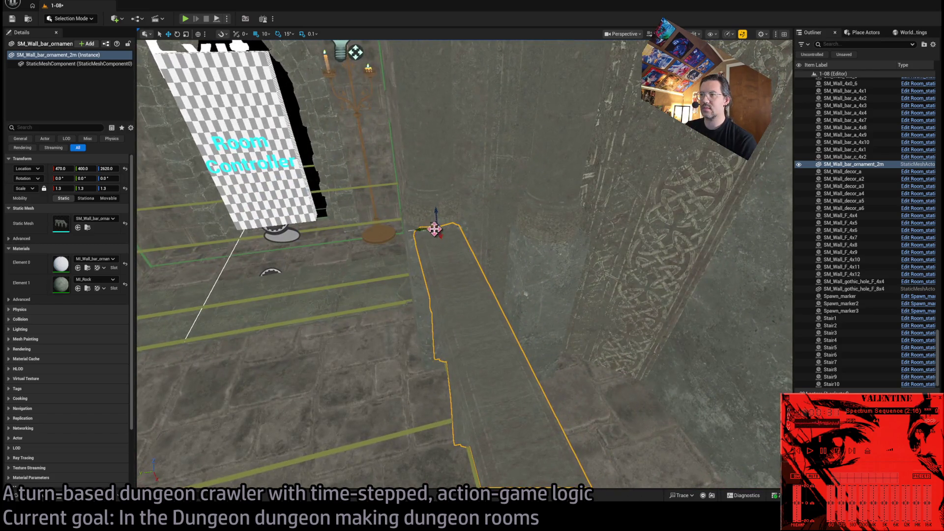
mouse_move(459, 224)
left_mouse_down()
mouse_move(491, 231)
mouse_move(456, 237)
mouse_move(413, 223)
mouse_move(457, 253)
left_mouse_up()
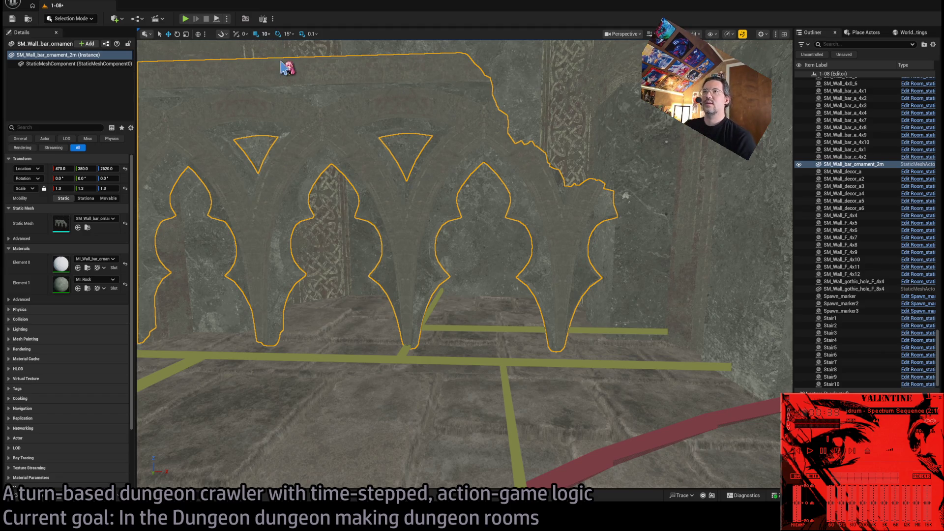
- Lower the ornament slightly to sit better, checking it from above
scroll(417, 150, "down", 3)
scroll(348, 143, "up", 1)
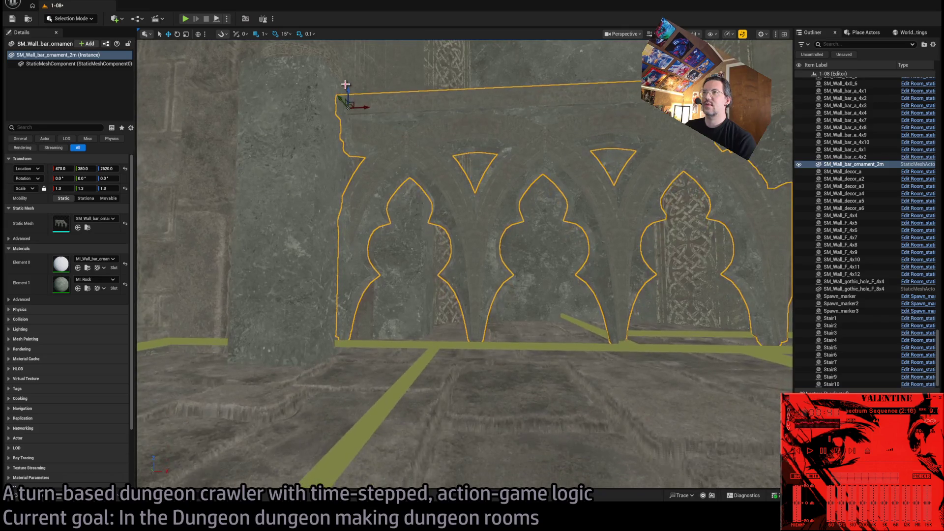
scroll(348, 103, "up", 1)
mouse_move(327, 80)
left_mouse_down()
mouse_move(323, 103)
mouse_move(324, 93)
mouse_move(437, 169)
left_mouse_up()
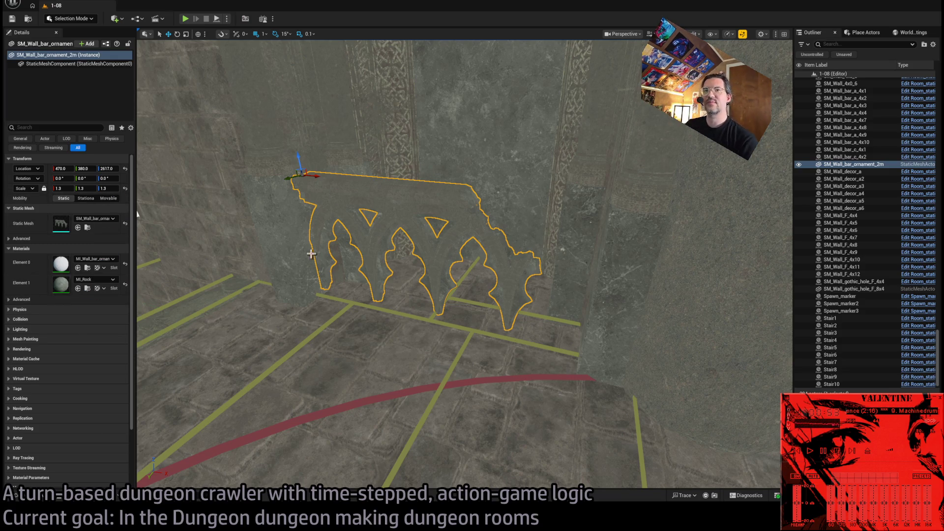
left_click_drag(312, 254, 143, 133)
mouse_move(465, 265)
left_mouse_down()
mouse_move(443, 246)
mouse_move(433, 256)
mouse_move(422, 245)
mouse_move(458, 231)
left_mouse_up()
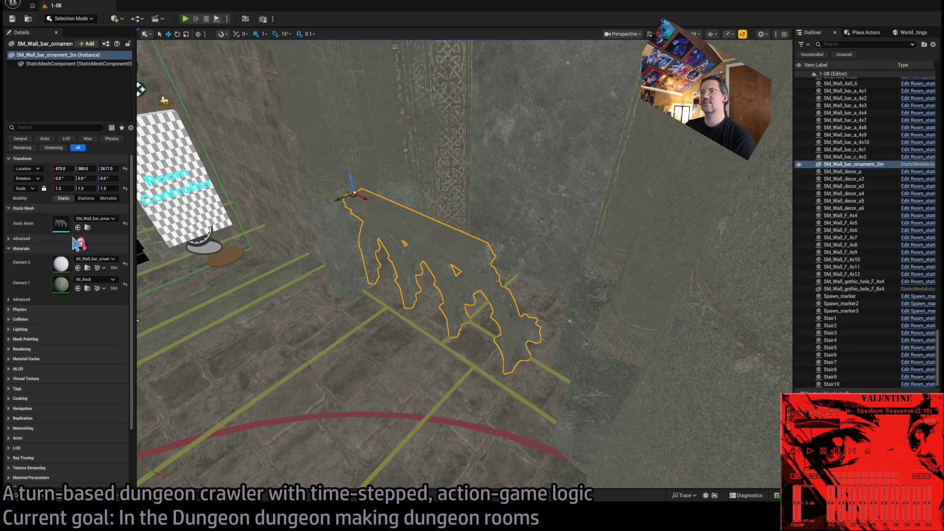
key("ctrl+e")
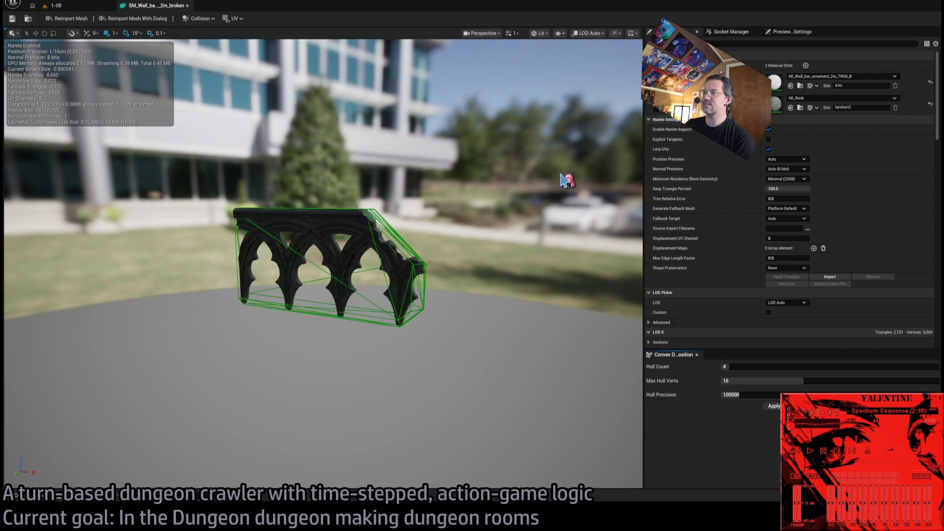
middle_click(162, 8)
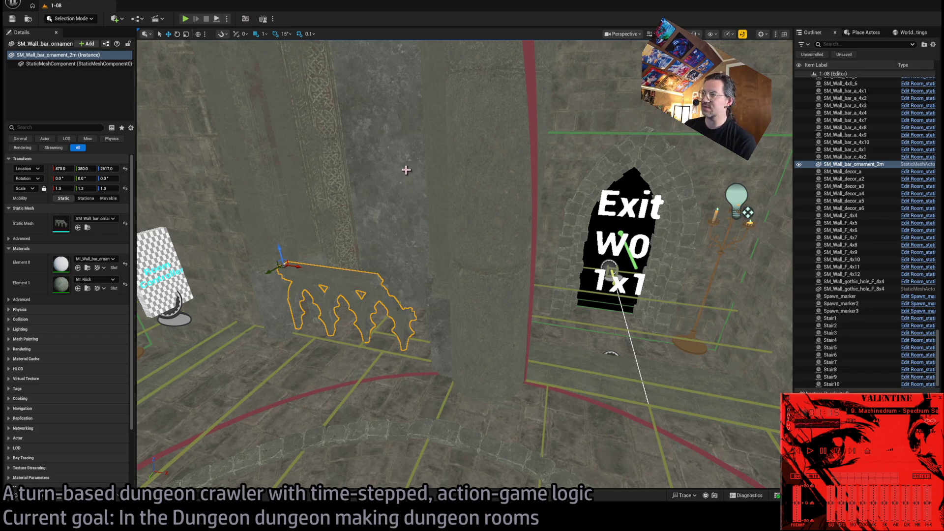
mouse_move(406, 170)
left_mouse_down()
mouse_move(406, 207)
mouse_move(371, 248)
left_mouse_up()
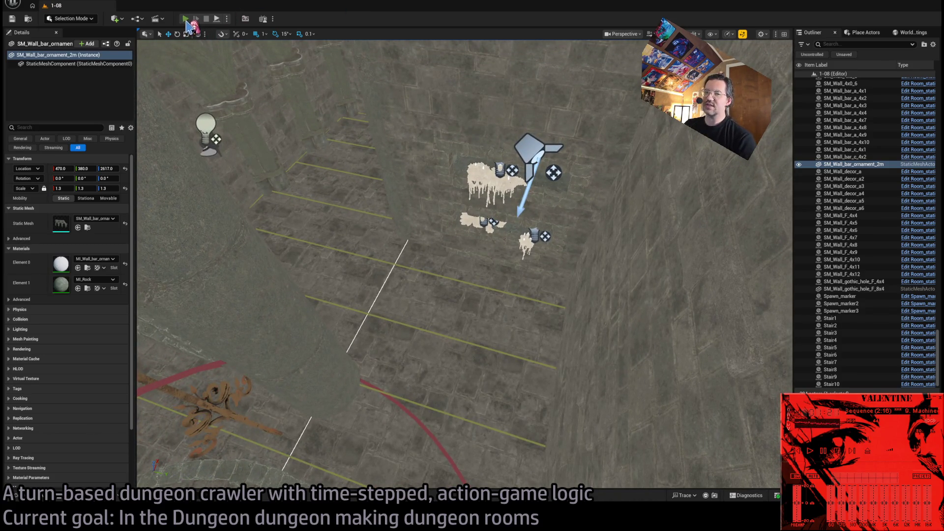
- Play-test the level, walking the heroine with queued Q, A, W, D and diagonal moves, then stop
left_click(185, 19)
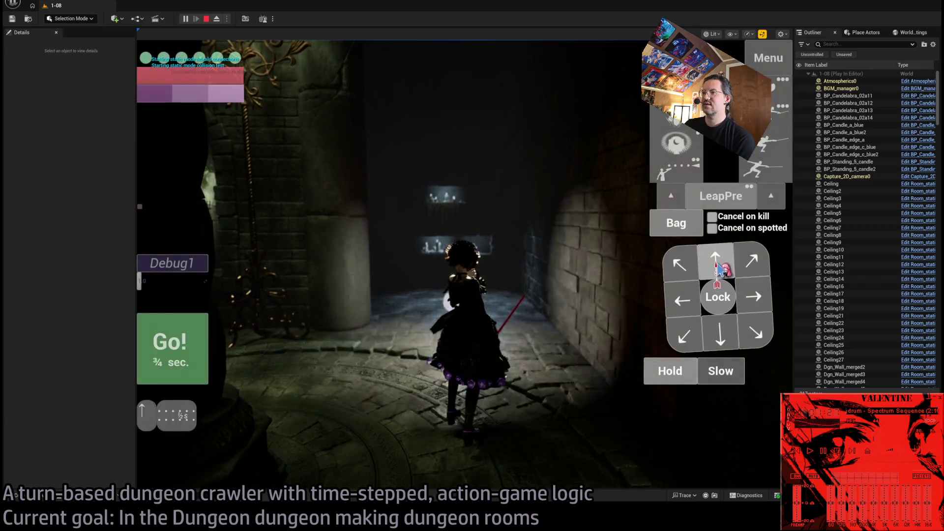
key("q")
key("a")
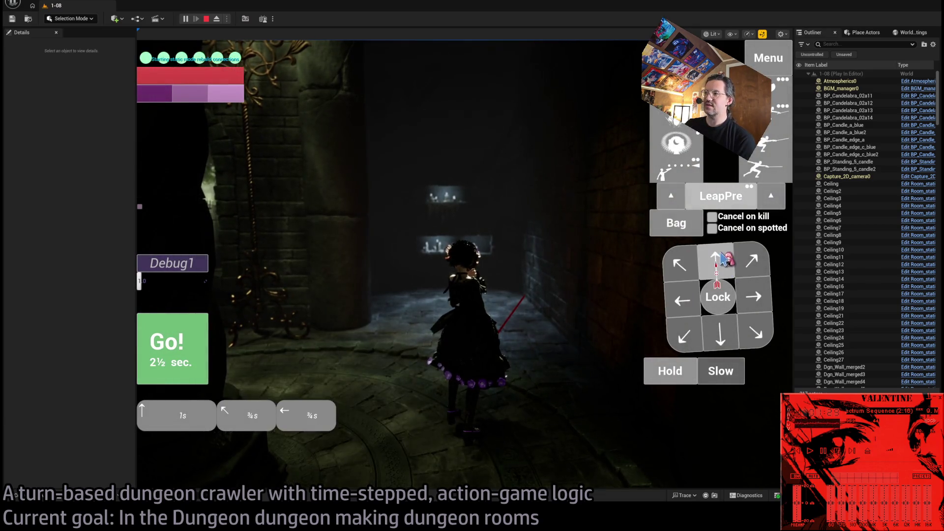
key("w")
key("d")
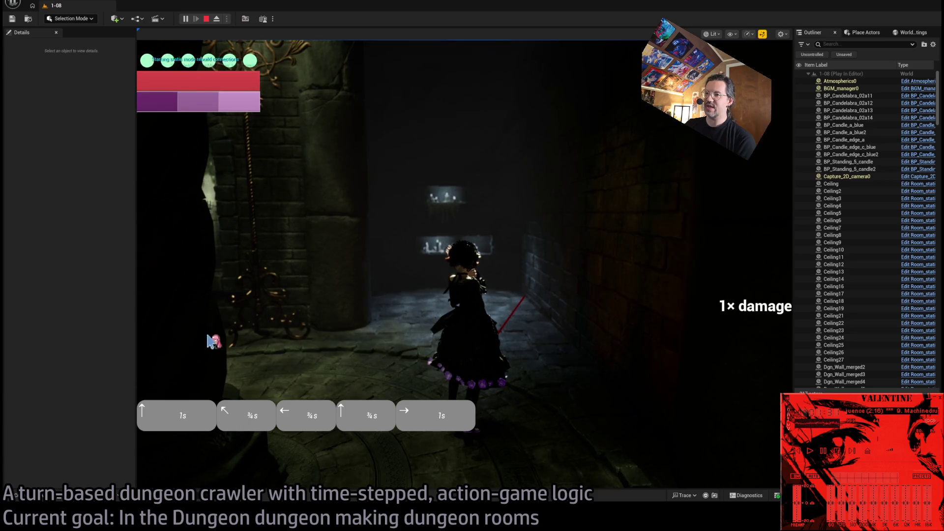
key("space")
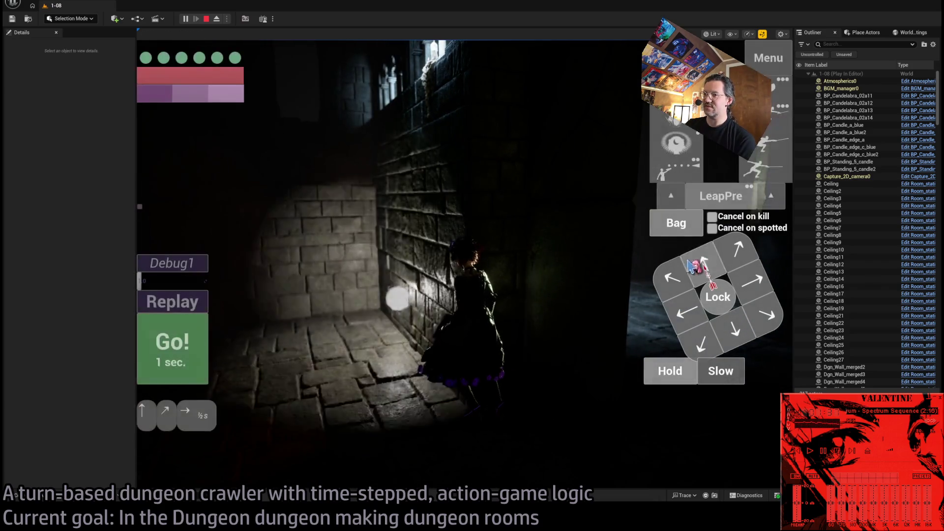
left_click(693, 265)
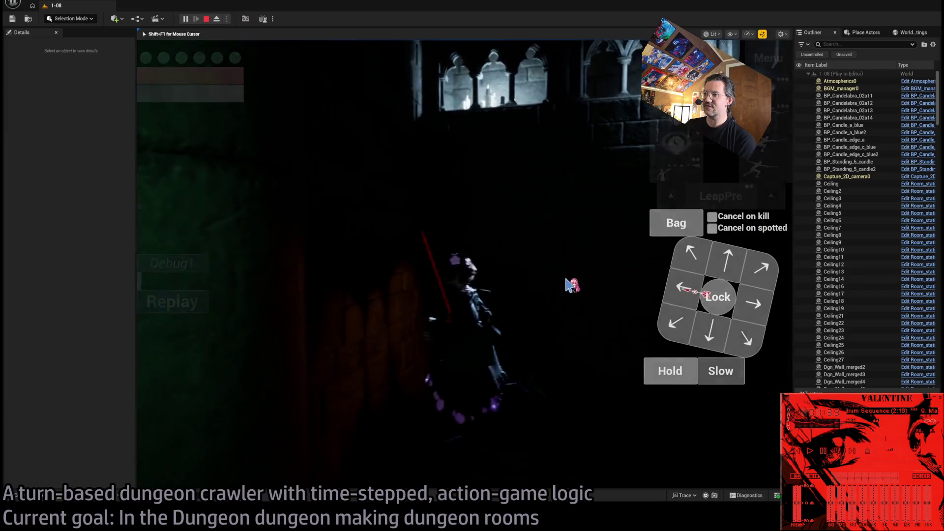
left_click(157, 354)
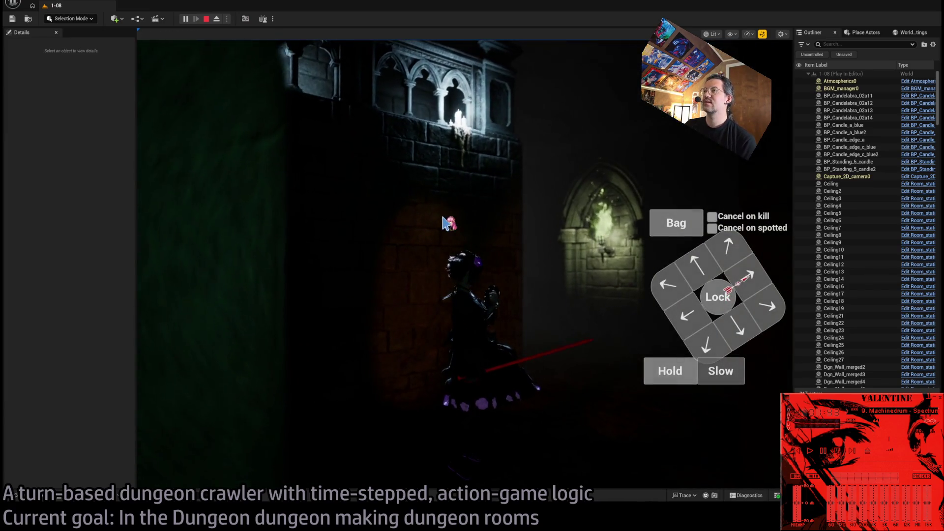
key("Escape")
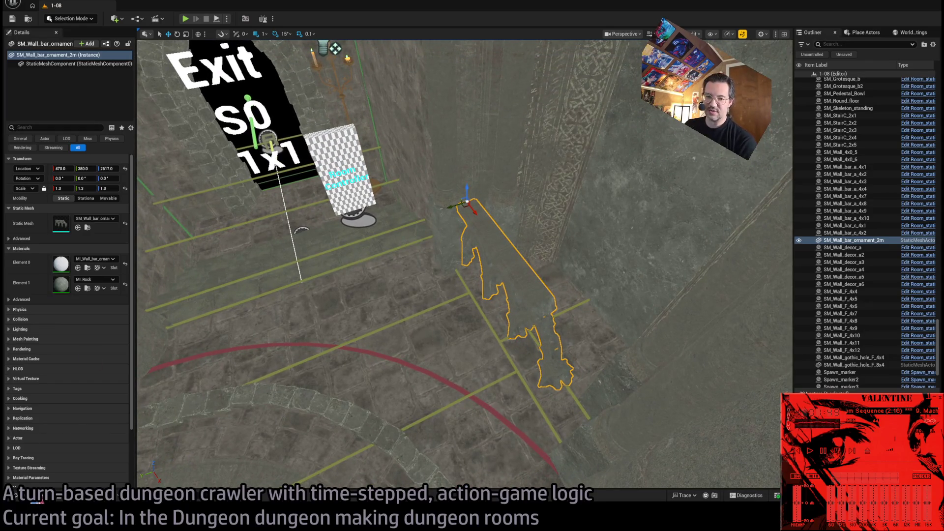
- Browse the Content Drawer through DECOR and STATUE into the KNIGHT folder's two knight statues
key("ctrl+space")
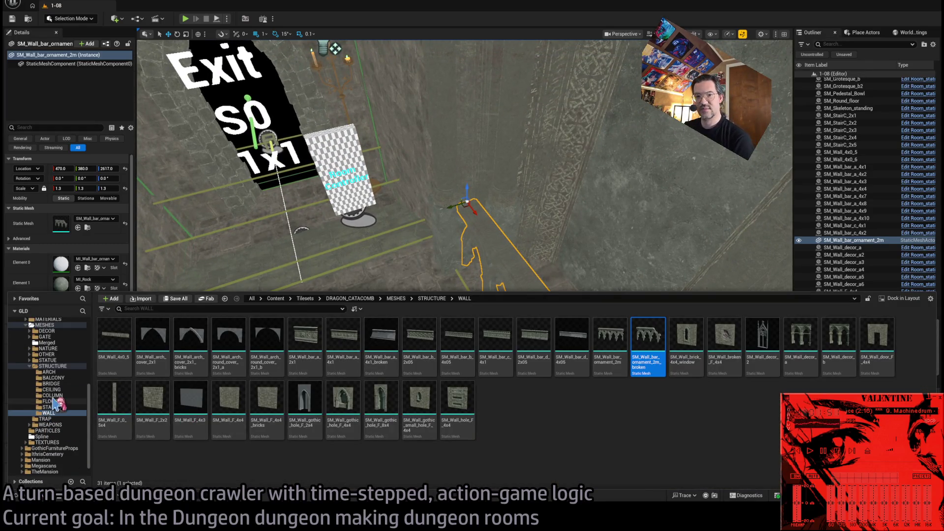
left_click(63, 383)
left_click(49, 361)
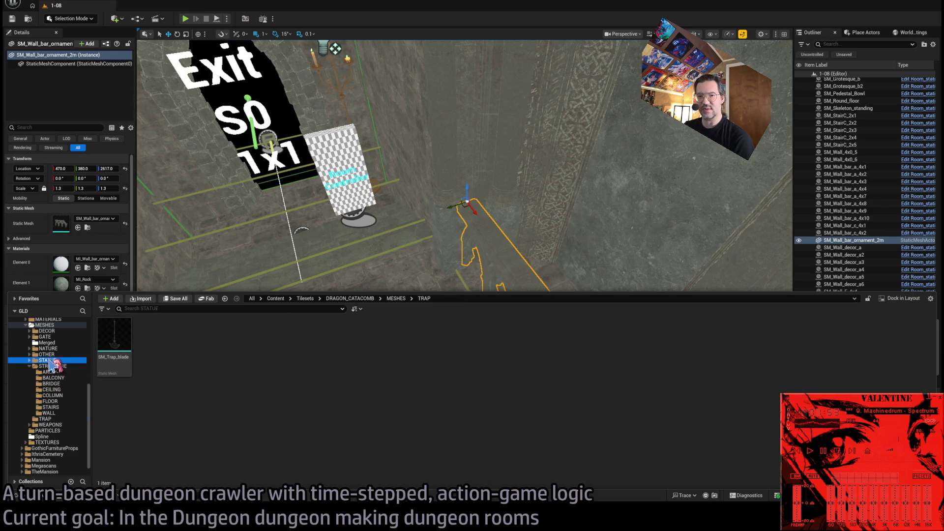
scroll(54, 356, "up", 1)
left_click(46, 354)
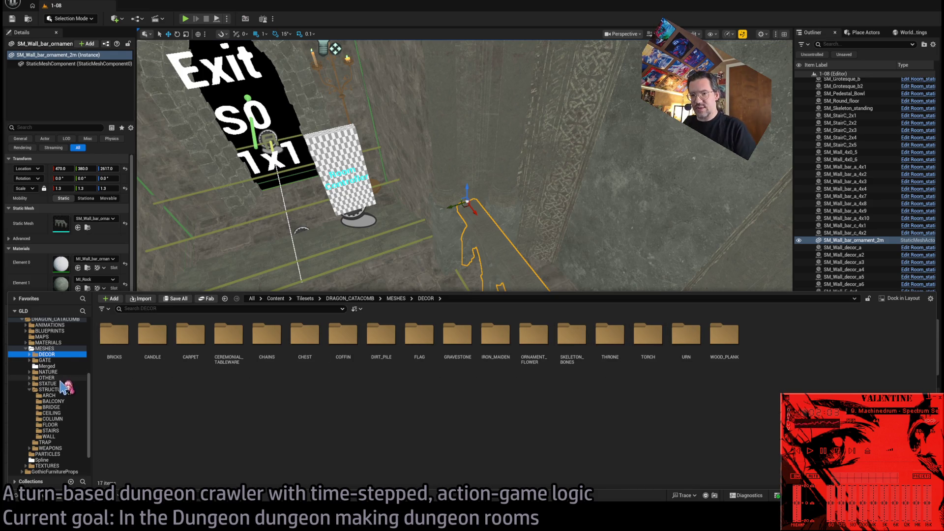
left_click(48, 383)
double_click(152, 334)
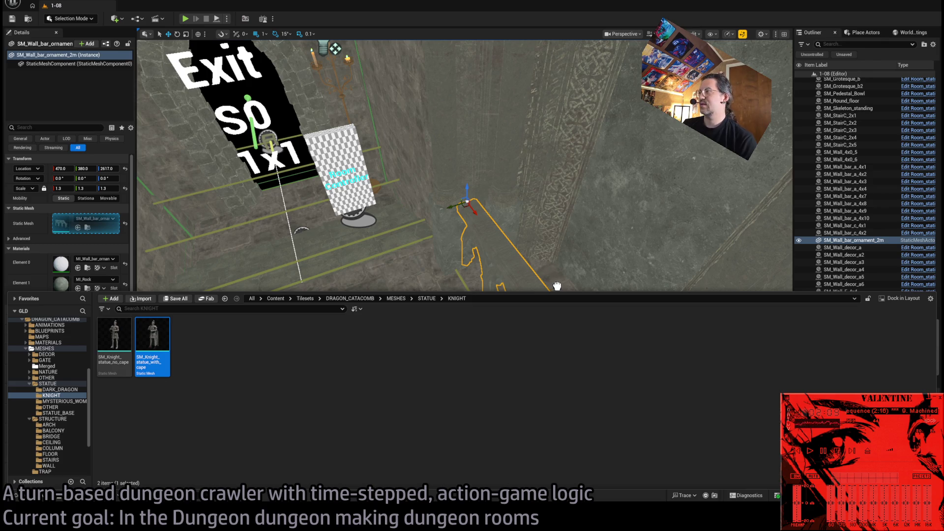
- Place SM_Knight_statue_with_cape against the wall at 1.9 scale and frame it in view
left_click_drag(564, 285, 554, 315)
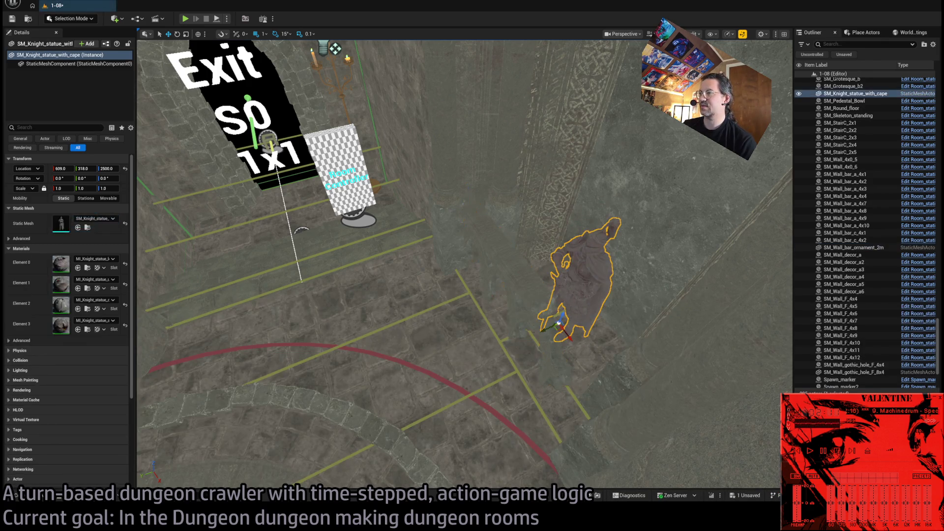
scroll(576, 352, "up", 3)
mouse_move(576, 352)
left_mouse_down()
mouse_move(566, 280)
mouse_move(474, 390)
left_mouse_up()
mouse_move(457, 353)
left_mouse_down()
mouse_move(419, 355)
mouse_move(457, 353)
left_mouse_up()
key("f")
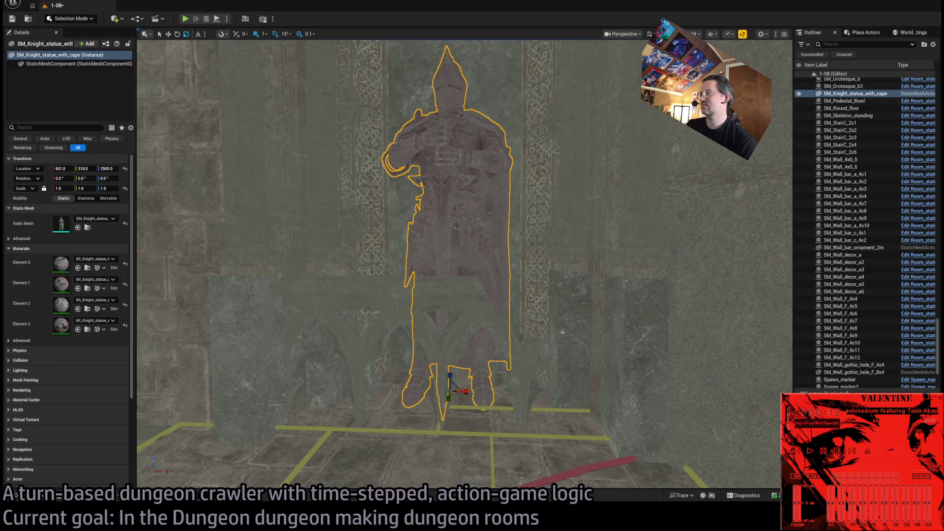
left_click(435, 317)
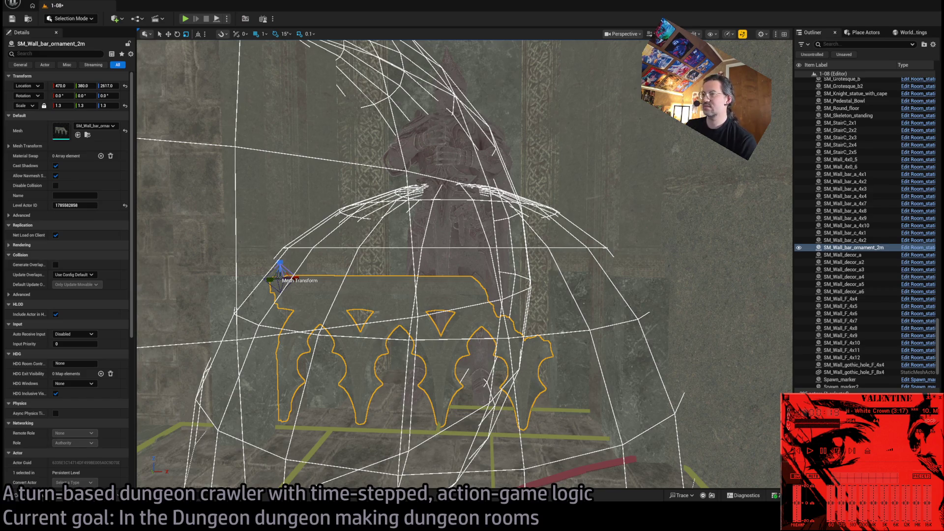
key("s")
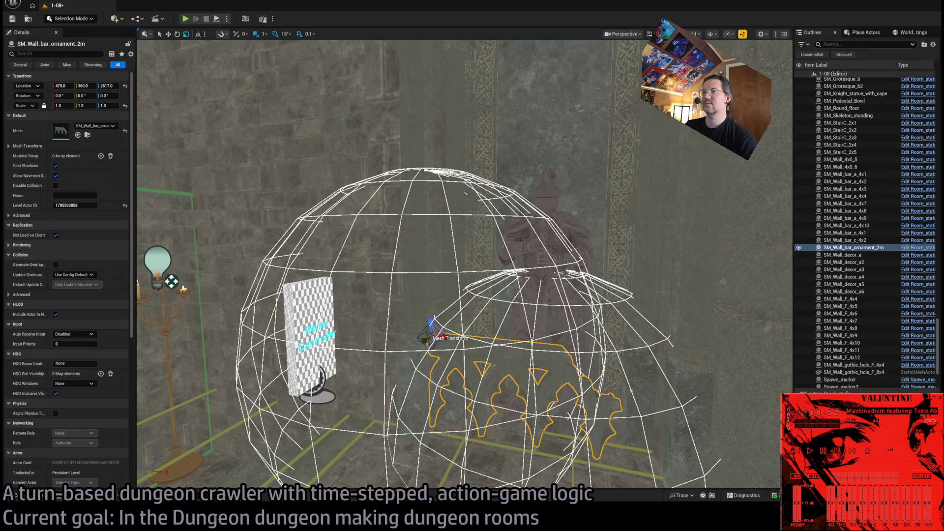
key("d")
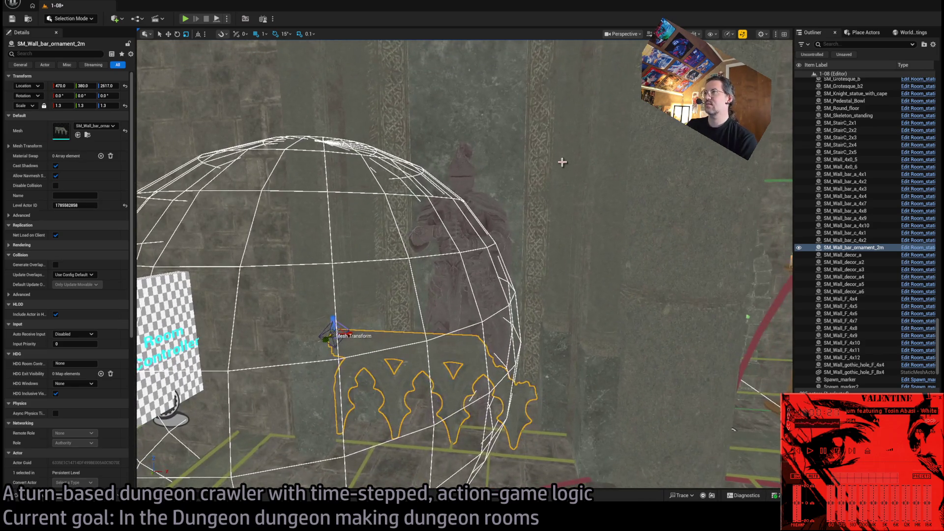
key("w")
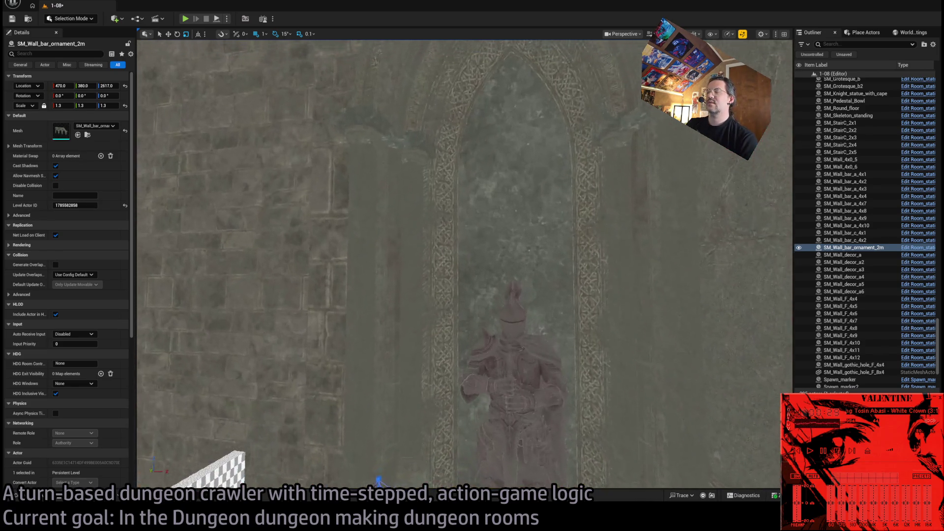
key("s")
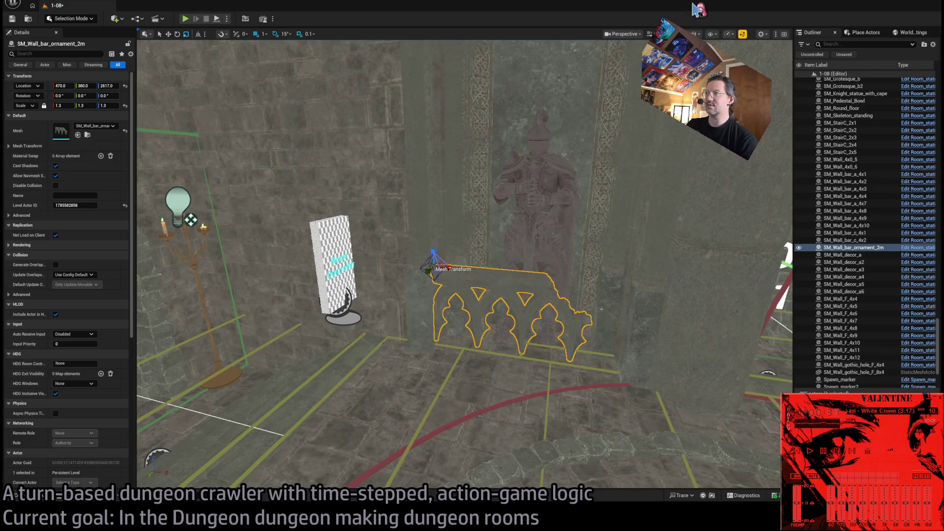
key("a")
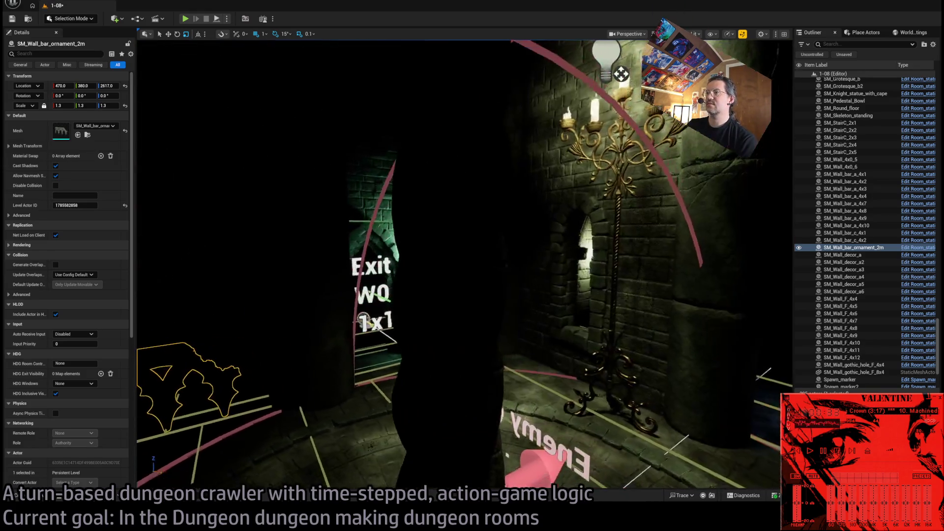
key("d")
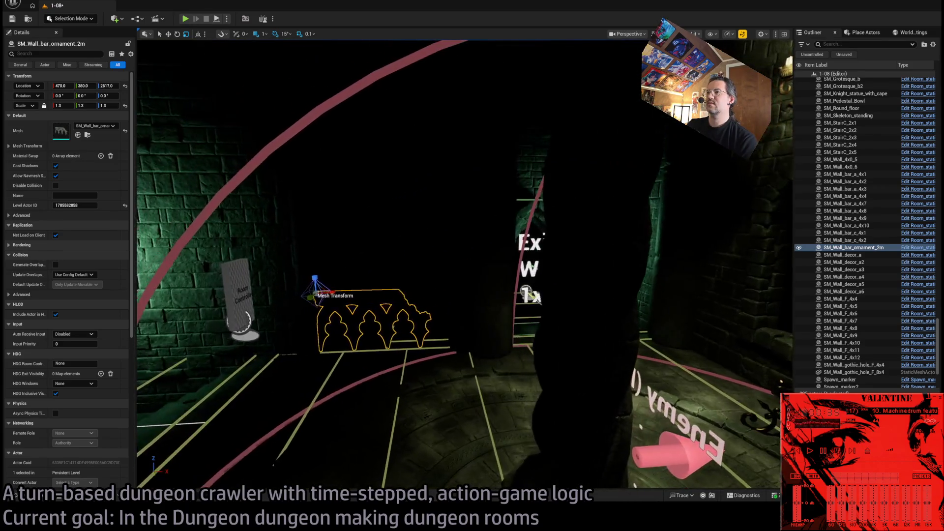
key("d")
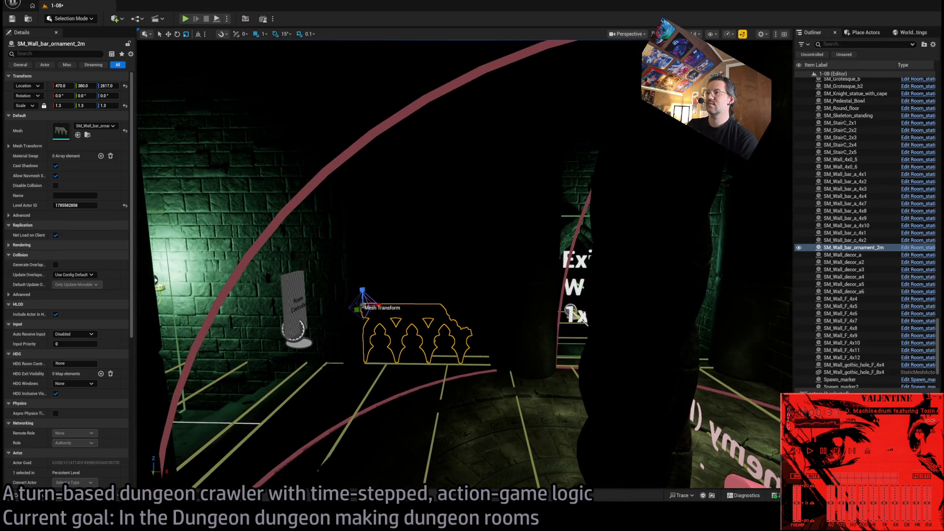
key("alt+3")
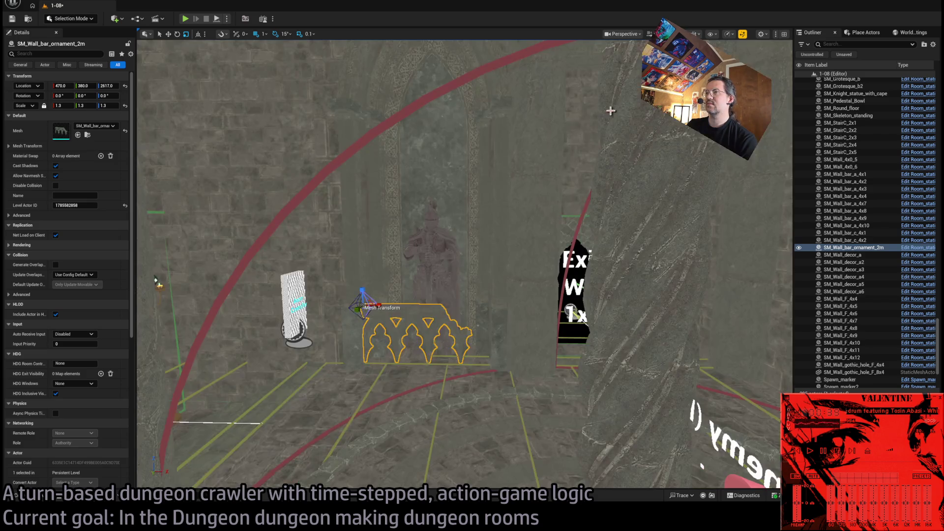
key("e")
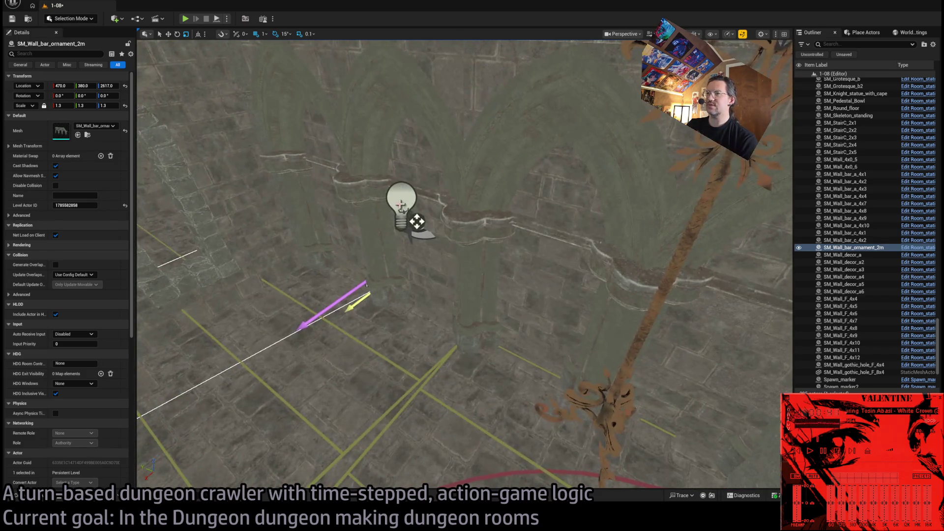
- Select Dungeon_torch6 with its light and duplicate both, turned 90 degrees
left_click(414, 222)
left_click(416, 229, "ctrl")
key("f")
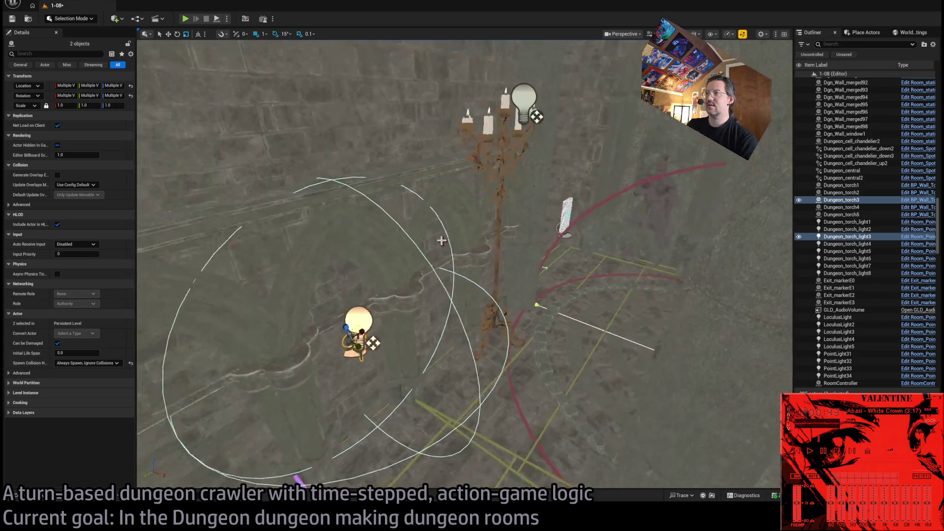
left_click_drag(351, 358, 339, 346)
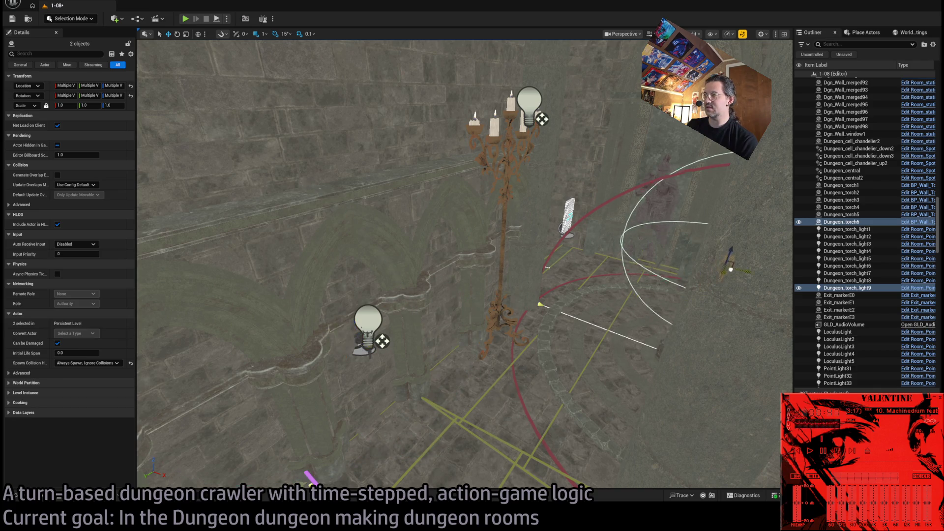
- Raise the duplicated torch and its point light higher on the stone column
mouse_move(547, 268)
left_mouse_down()
mouse_move(692, 270)
mouse_move(591, 281)
mouse_move(688, 344)
mouse_move(775, 442)
left_mouse_up()
key("f")
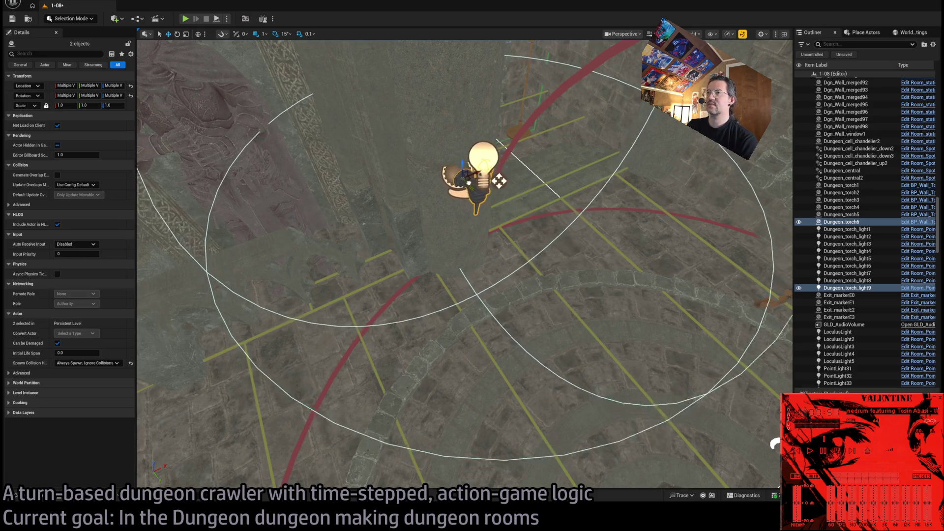
key("f")
left_click_drag(487, 212, 489, 193)
scroll(499, 234, "up", 3)
mouse_move(498, 234)
left_mouse_down()
mouse_move(433, 218)
mouse_move(448, 224)
left_mouse_up()
left_click_drag(490, 108, 494, 105)
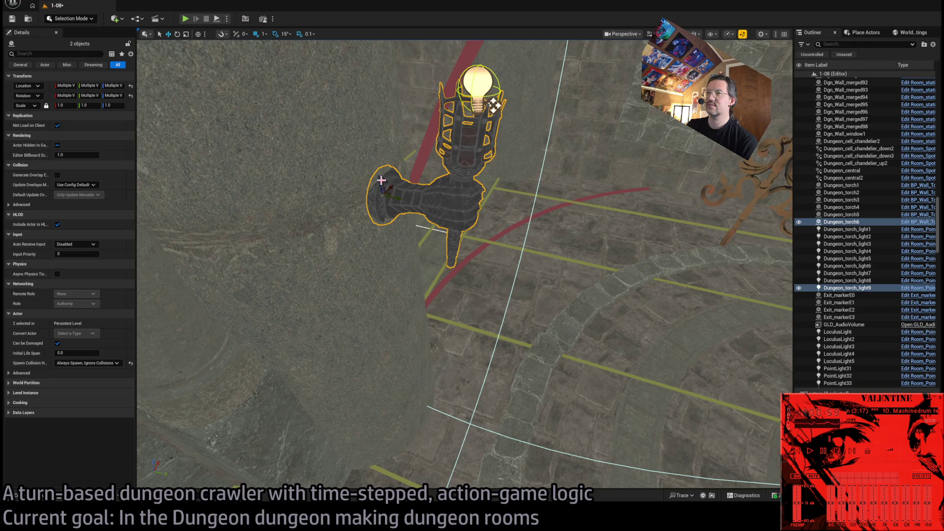
mouse_move(381, 181)
left_mouse_down()
mouse_move(376, 109)
mouse_move(386, 127)
mouse_move(428, 148)
mouse_move(488, 163)
left_mouse_up()
scroll(391, 128, "down", 5)
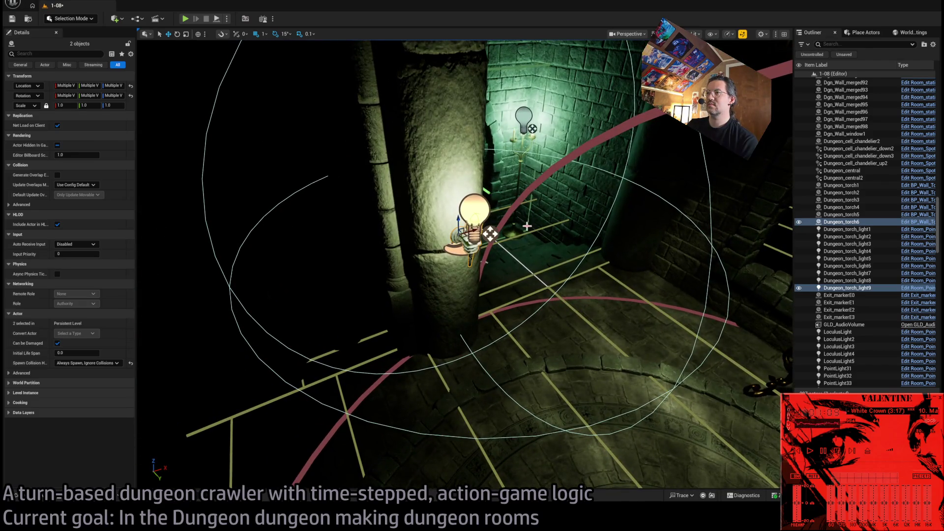
- Set Dungeon_torch_light9 to 3.0 EV intensity and 305.17 attenuation radius
left_click(474, 209)
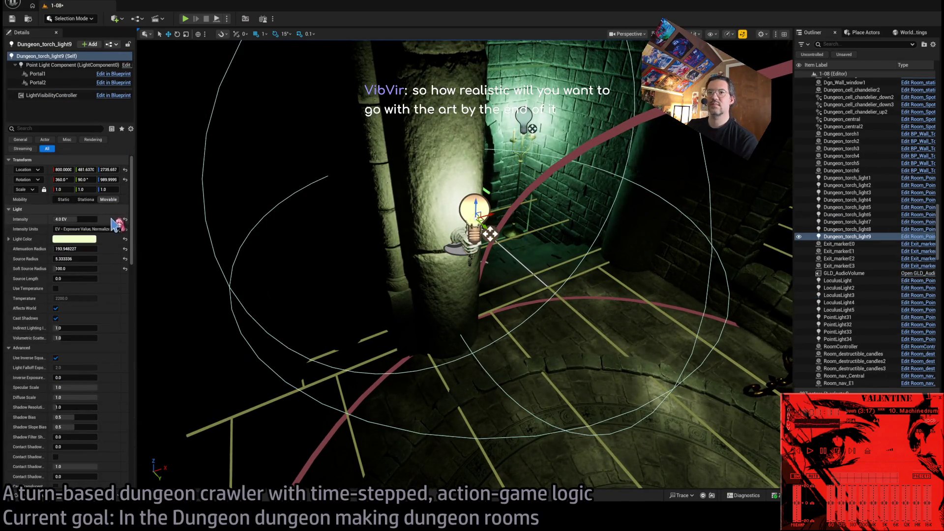
left_click_drag(74, 219, 86, 249)
left_click(74, 249)
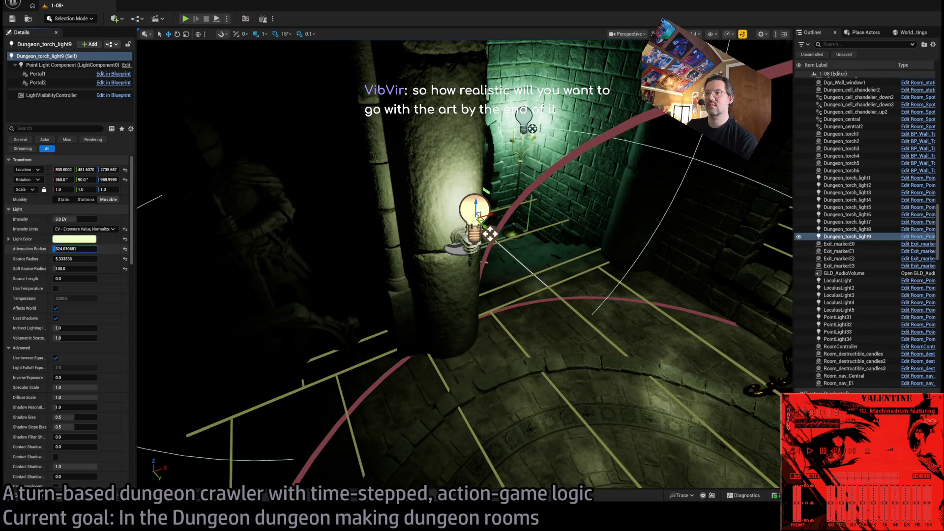
mouse_move(210, 261)
left_mouse_down()
mouse_move(222, 249)
mouse_move(406, 201)
left_mouse_up()
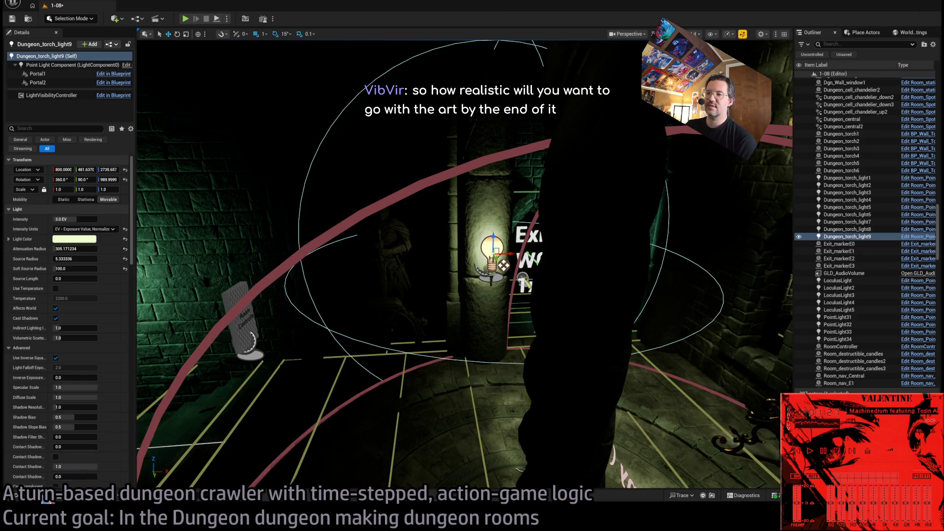
- Fly the view around the candelabra and torch lights, then start play-testing with Alt+P
key("ctrl+space")
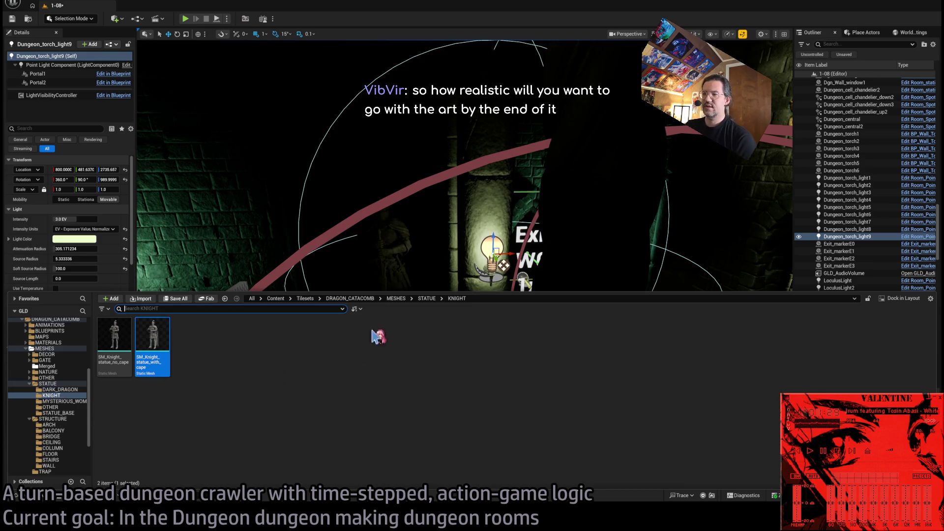
left_click_drag(377, 275, 453, 447)
left_click_drag(465, 194, 465, 194)
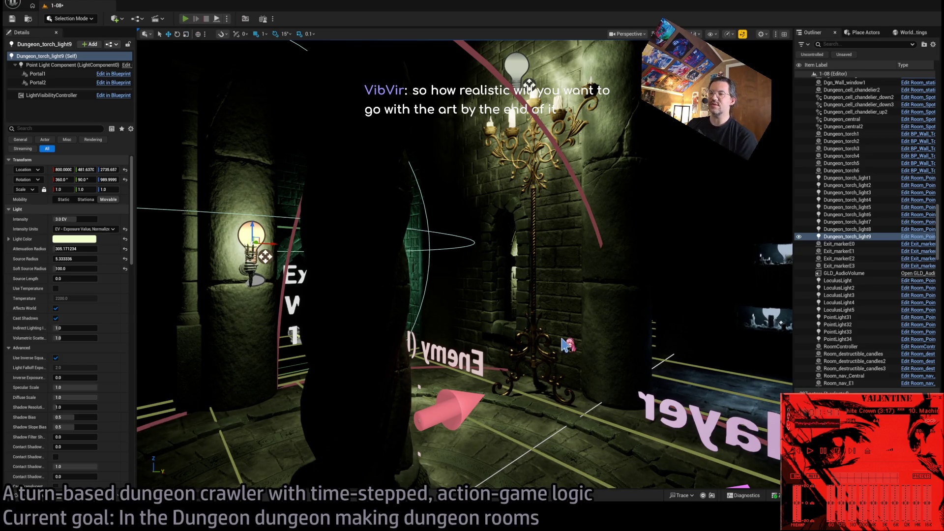
key("alt+p")
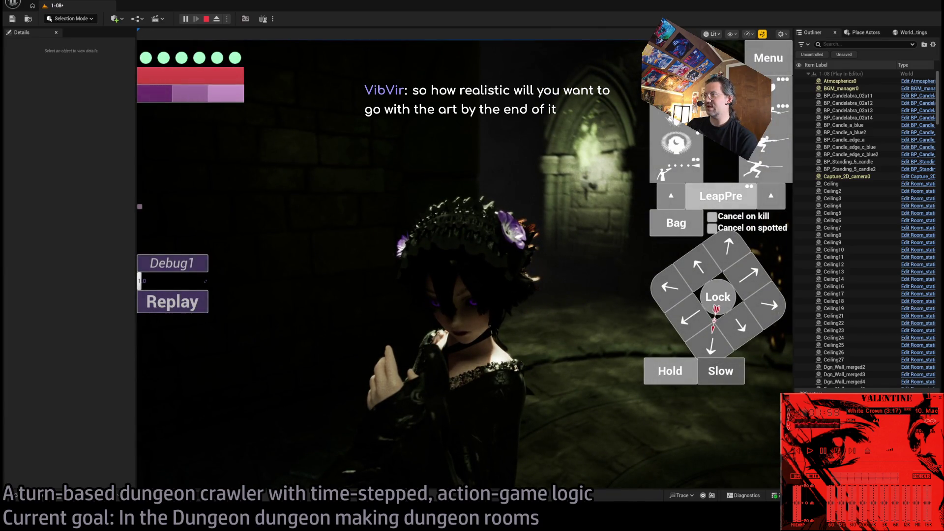
- Check the room's darkness in wireframe (F1) and lit (F3) views with a widened game view, then stop
key("F1")
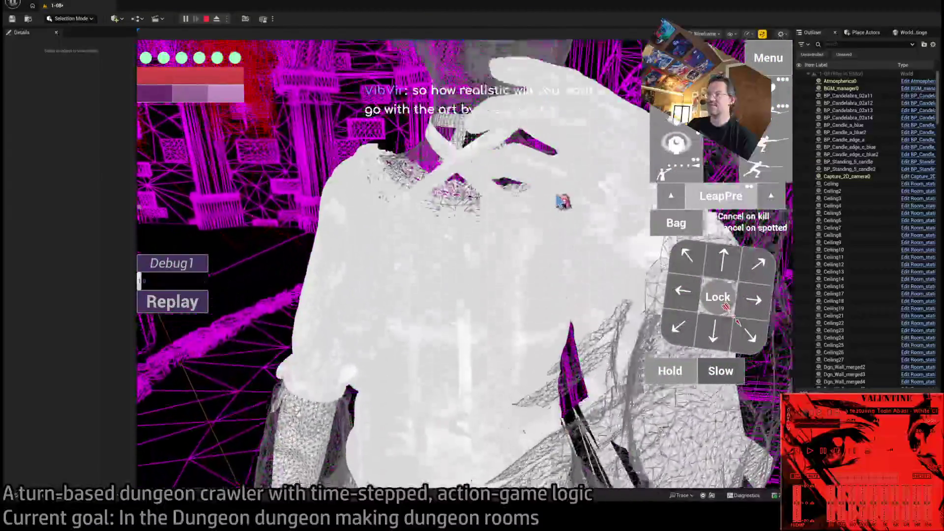
key("F3")
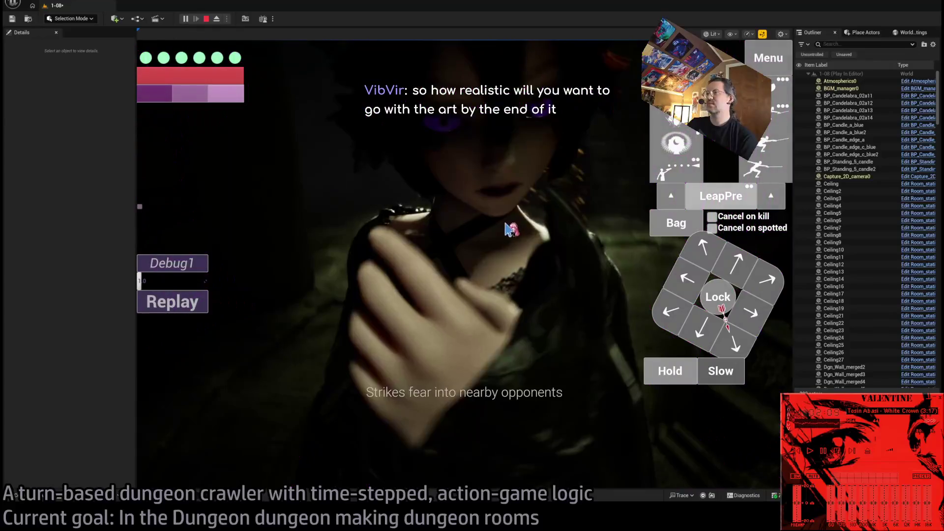
left_click(475, 224)
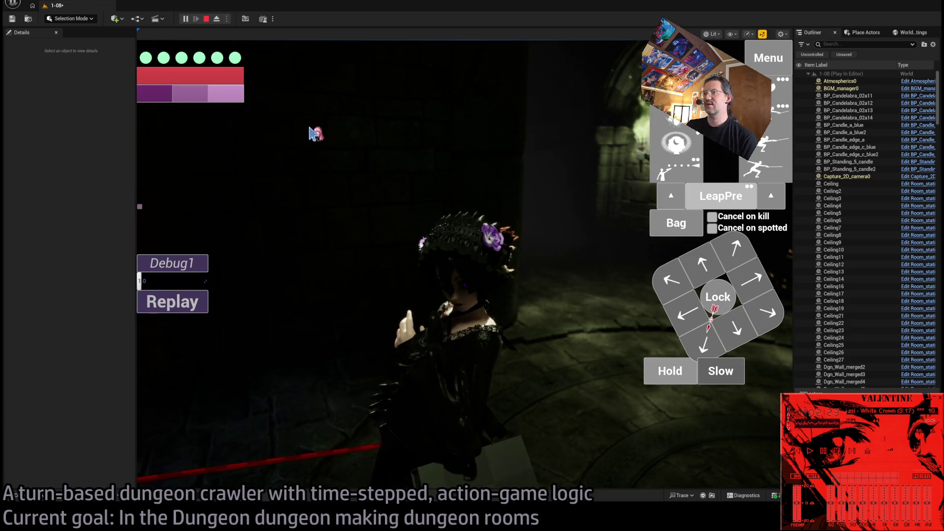
left_click(316, 131)
mouse_move(370, 164)
left_mouse_down()
mouse_move(554, 173)
mouse_move(433, 180)
left_mouse_up()
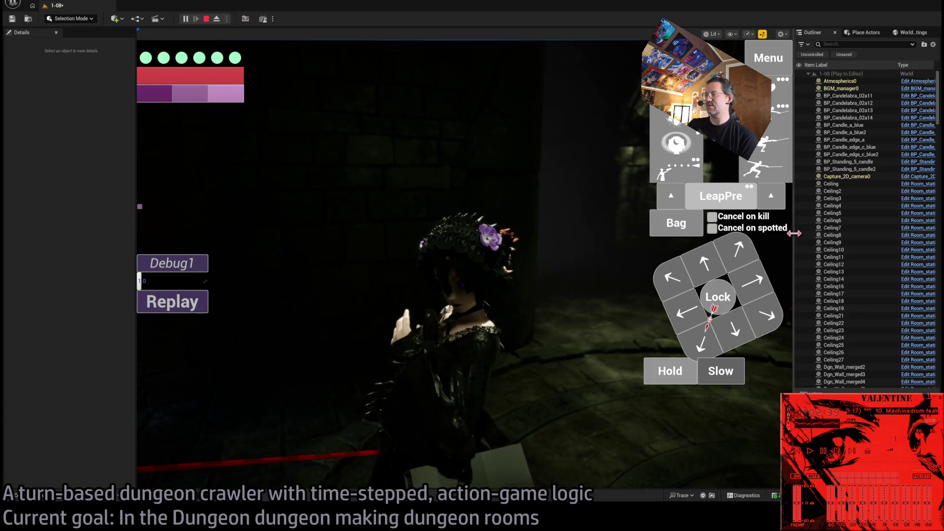
left_click_drag(794, 234, 888, 234)
left_click_drag(139, 173, 67, 178)
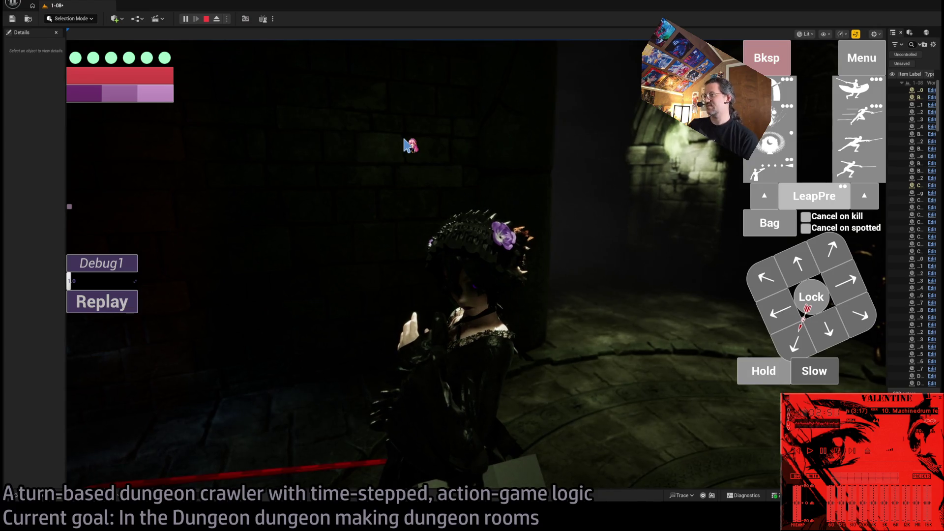
left_click(404, 143)
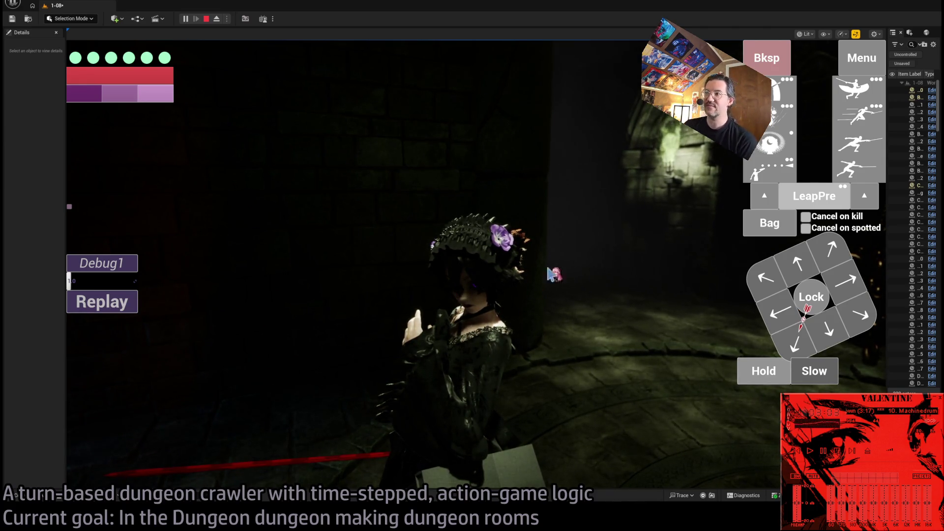
key("Escape")
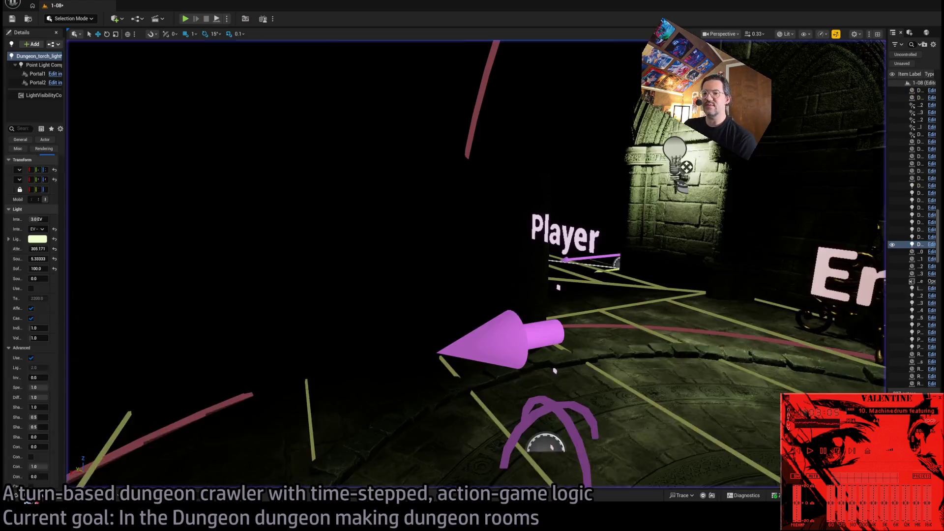
- Browse the catacomb WALL, WEAPONS, STRUCTURE and STATUE folders, then collapse Tilesets
key("ctrl+space")
scroll(48, 393, "down", 2)
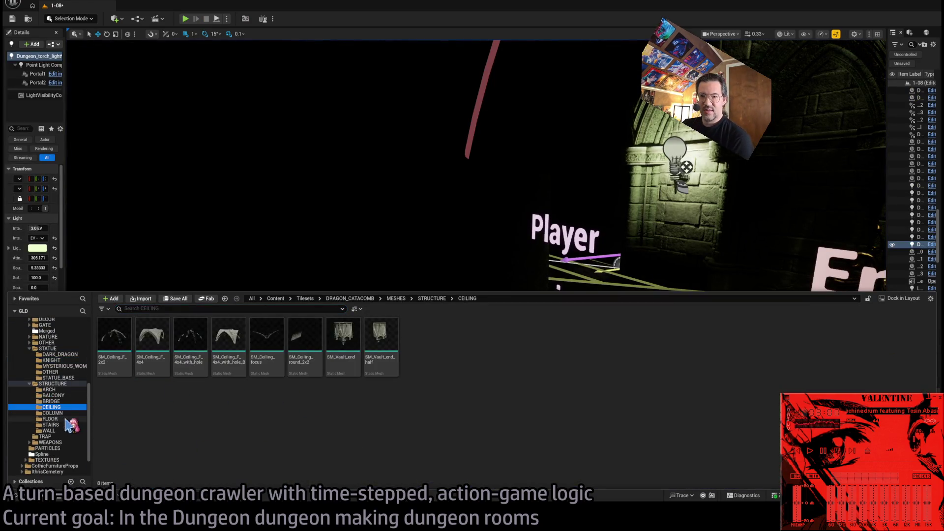
left_click(49, 430)
left_click(67, 442)
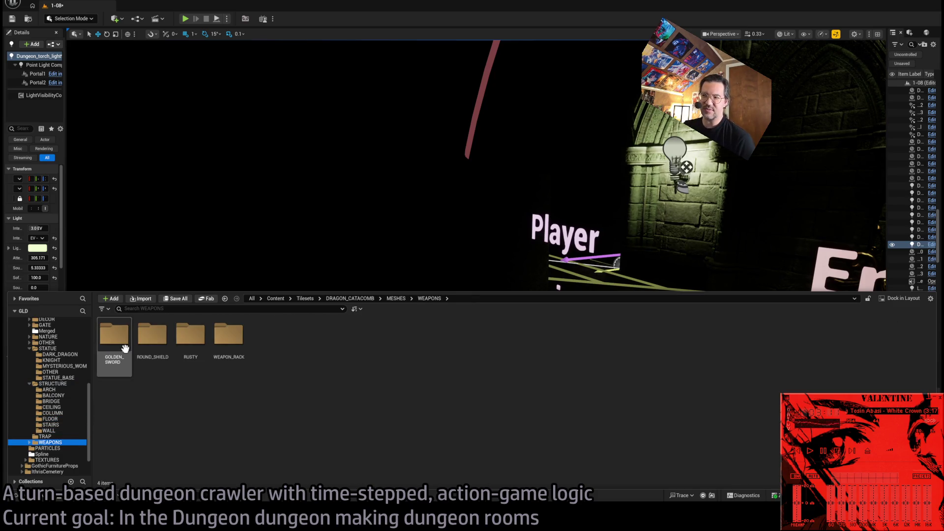
left_click(62, 384)
scroll(62, 388, "up", 3)
left_click(63, 395)
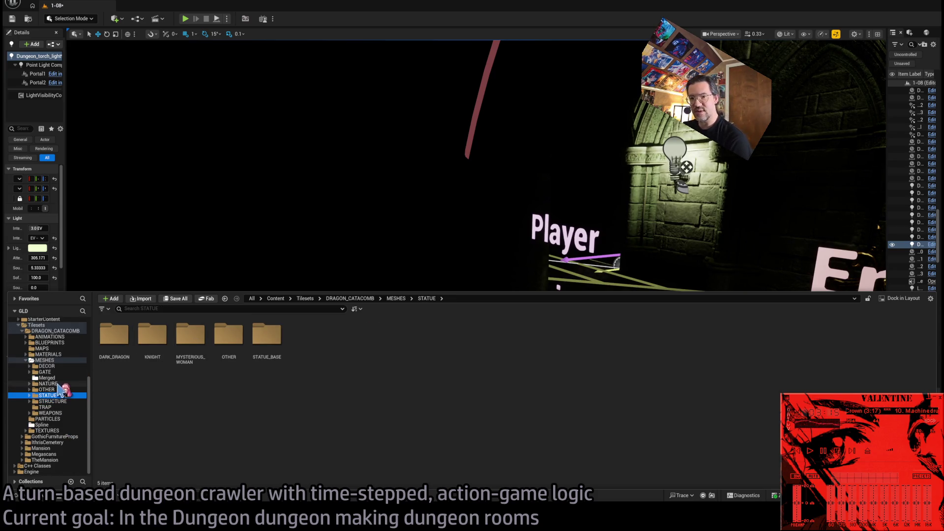
scroll(64, 413, "up", 3)
double_click(44, 369)
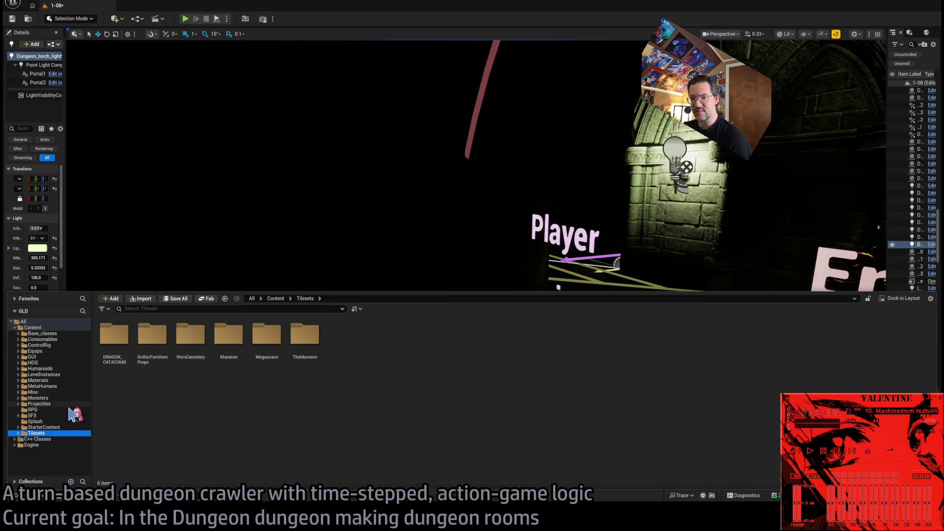
- Open Monsters > Grimon > Assets and place grimon-full in the room, focusing on it
left_click(57, 386)
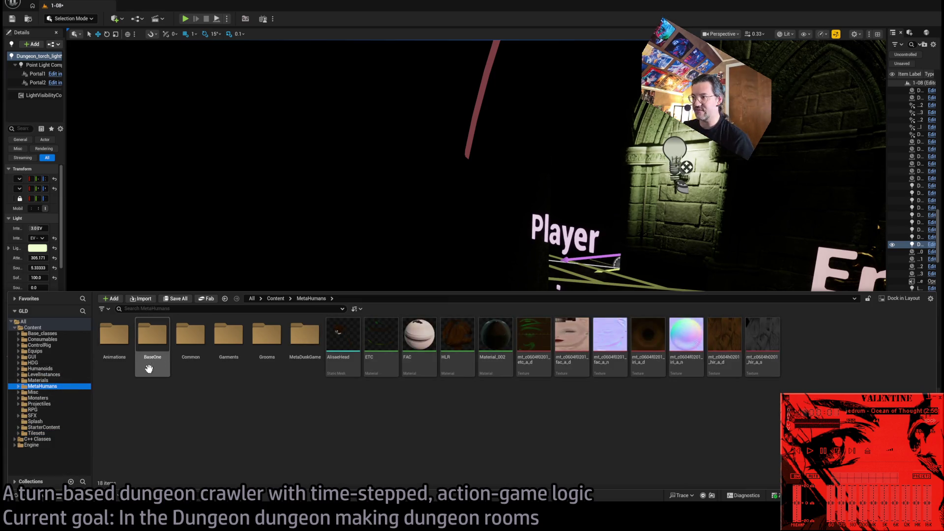
left_click(53, 381)
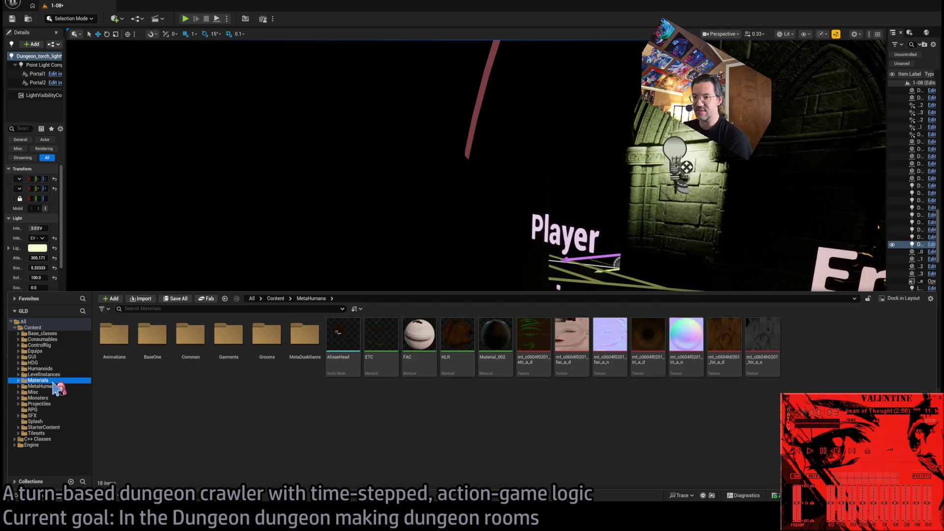
left_click(55, 387)
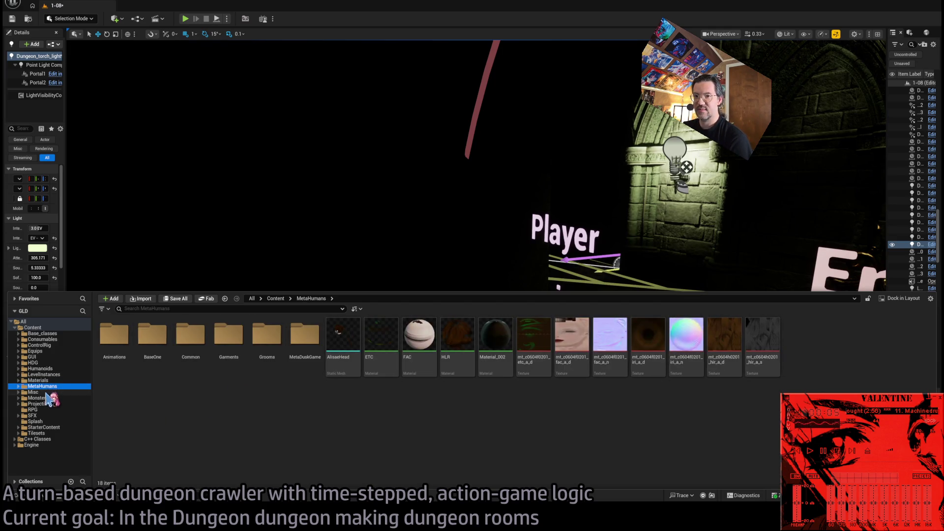
left_click(48, 398)
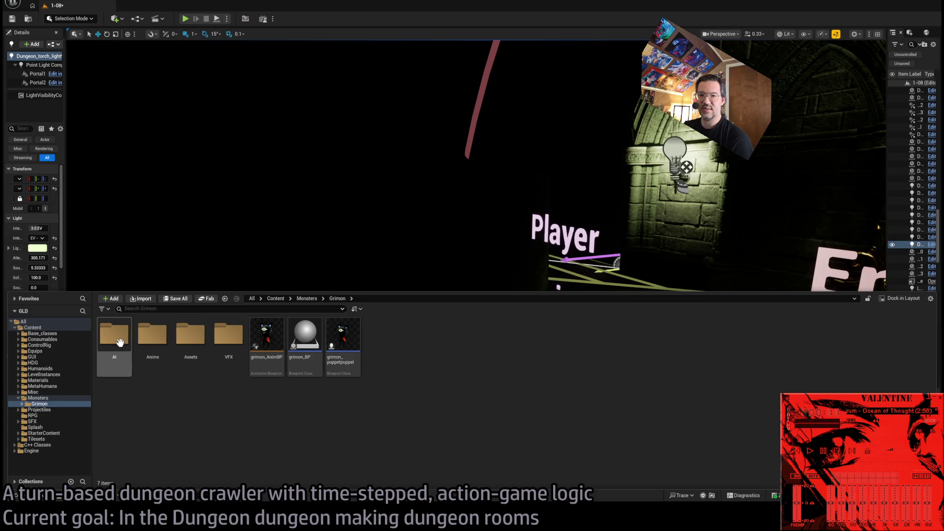
double_click(188, 340)
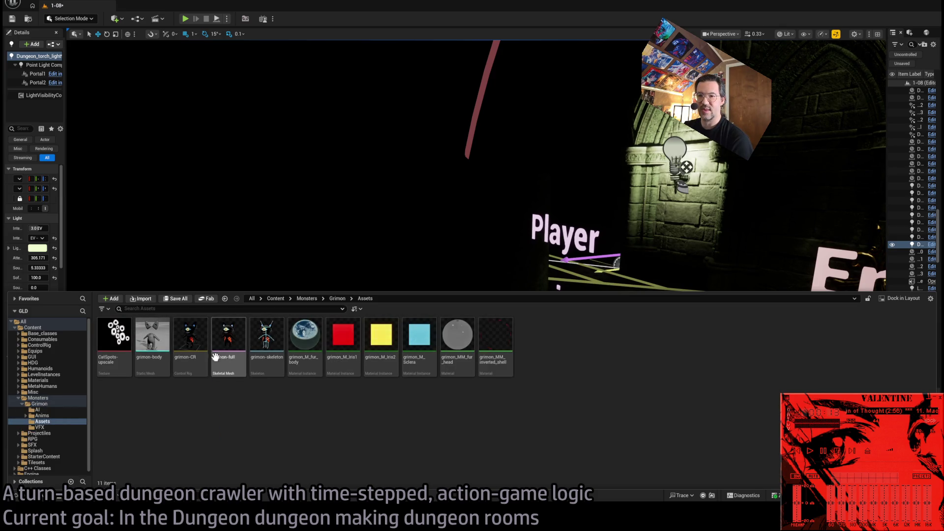
left_click_drag(223, 361, 727, 411)
key("f")
left_click_drag(491, 295, 335, 295)
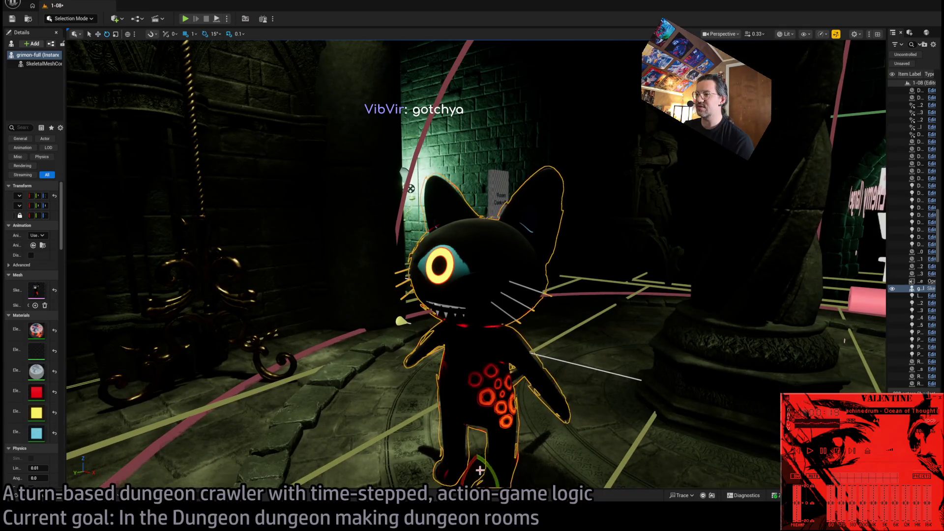
- Orbit around the grimon-full cat from its side and front, then delete it
mouse_move(569, 400)
left_mouse_down()
mouse_move(842, 107)
mouse_move(839, 133)
left_mouse_up()
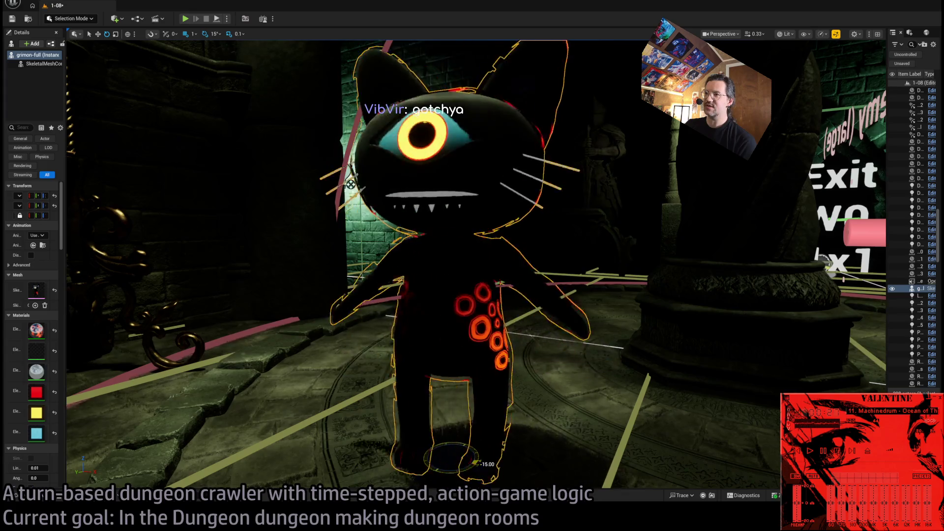
mouse_move(502, 435)
left_mouse_down()
mouse_move(432, 437)
mouse_move(423, 365)
mouse_move(374, 367)
mouse_move(377, 339)
mouse_move(354, 376)
mouse_move(488, 344)
left_mouse_up()
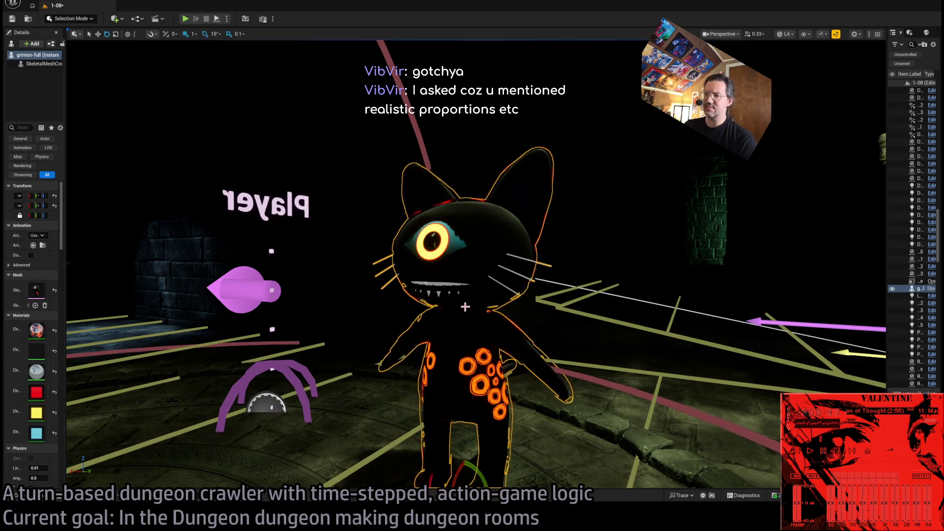
key("Delete")
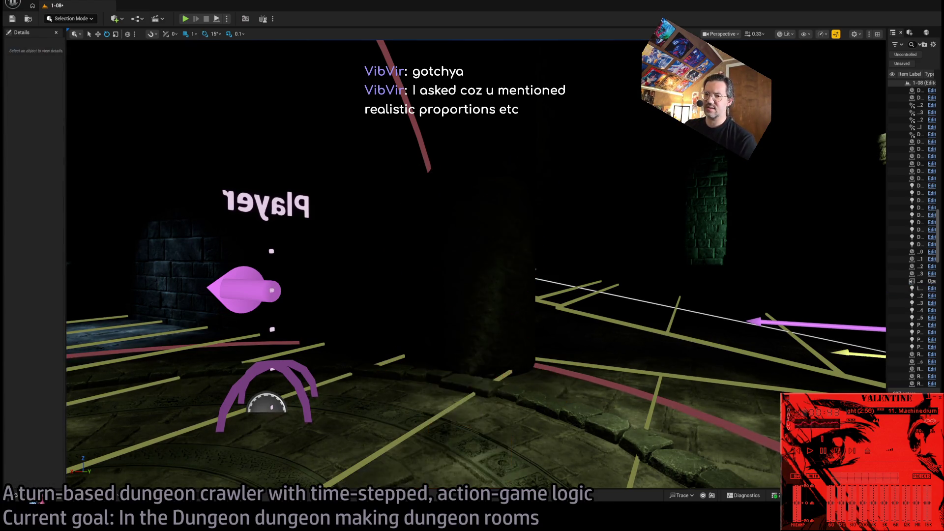
- Browse the Grimon folder, move the view to the Enemy (large) and Exit markers, and launch Play-in-Editor
key("ctrl+space")
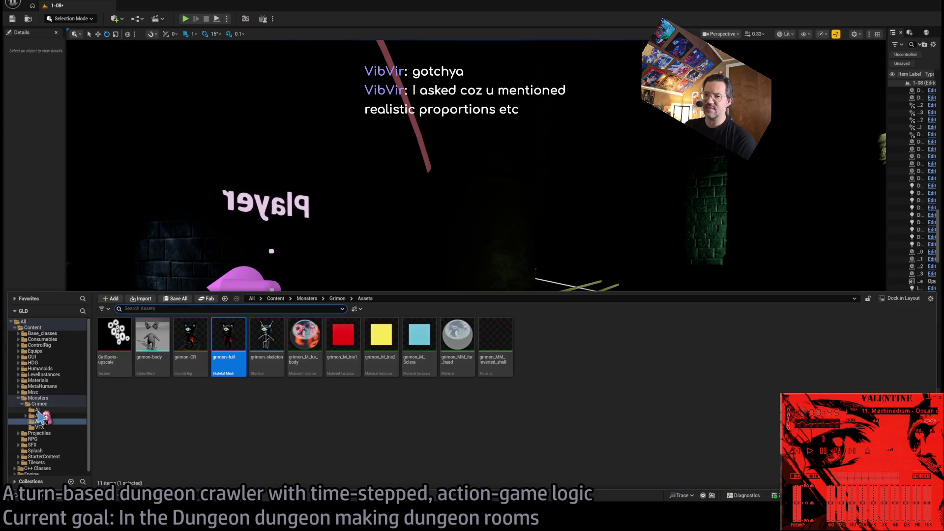
left_click(40, 404)
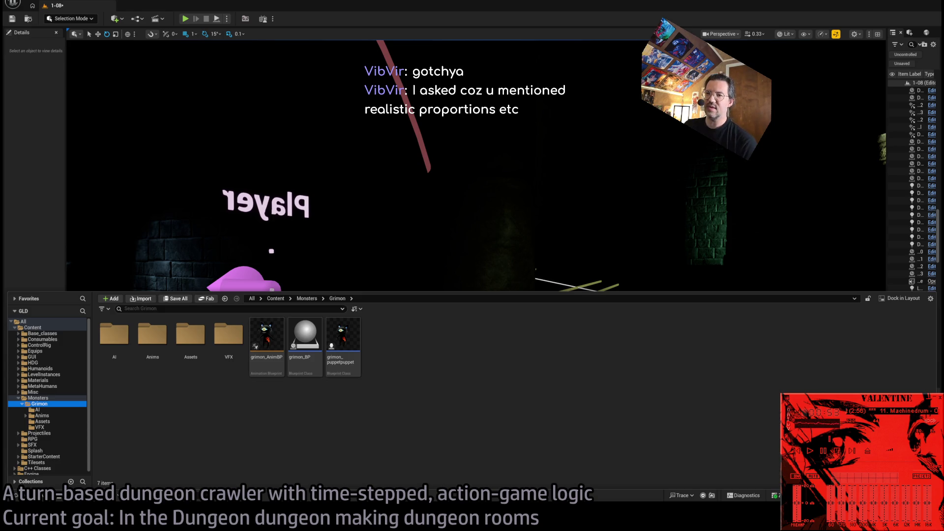
left_click_drag(473, 246, 437, 216)
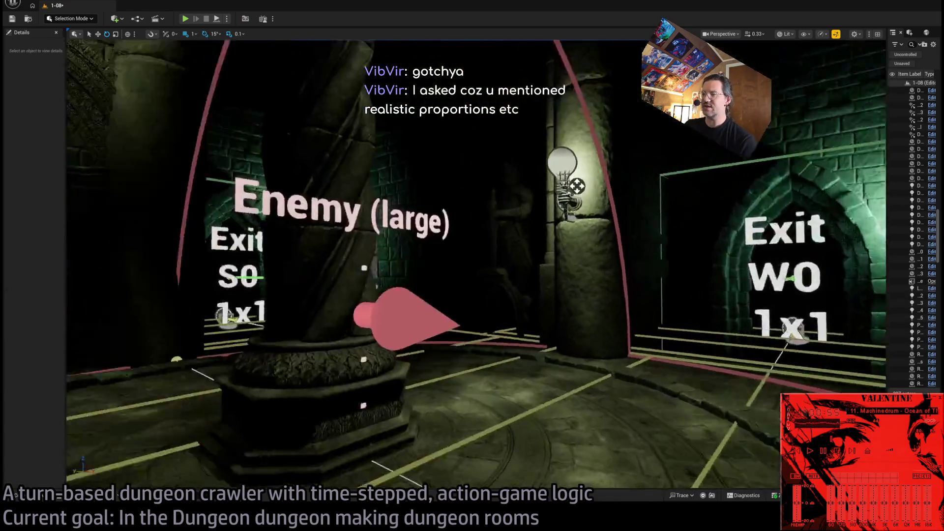
left_click(185, 18)
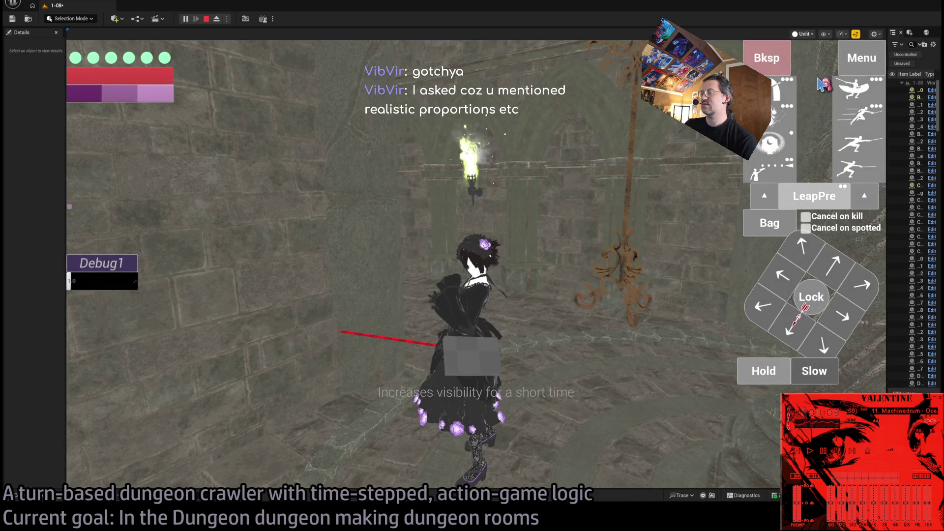
- View the running level 1-08 in wireframe, steer the character toward the arches, then stop the play-test
key("F1")
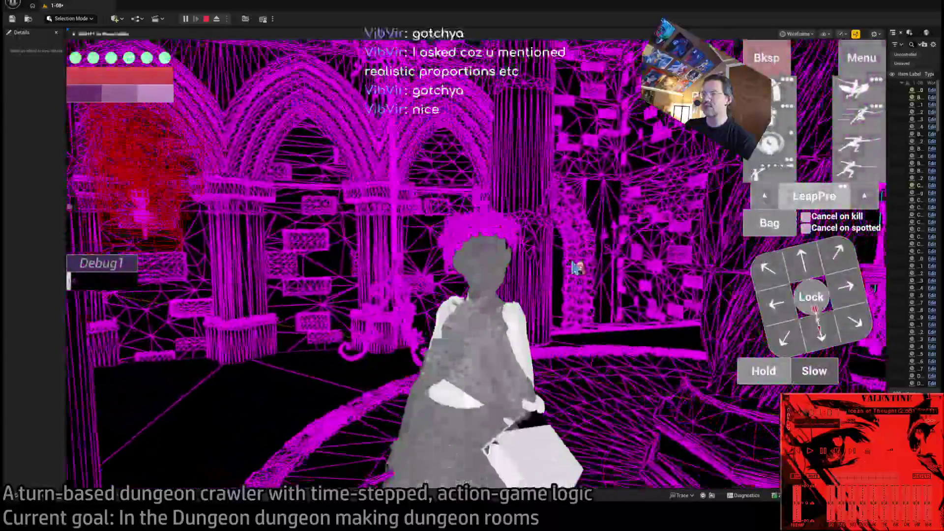
left_click(575, 267)
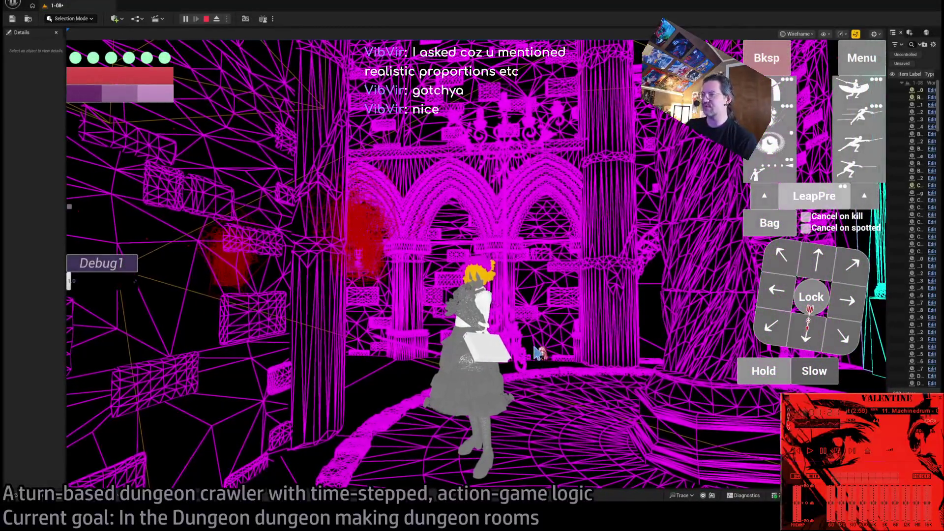
left_click(550, 366)
key("Escape")
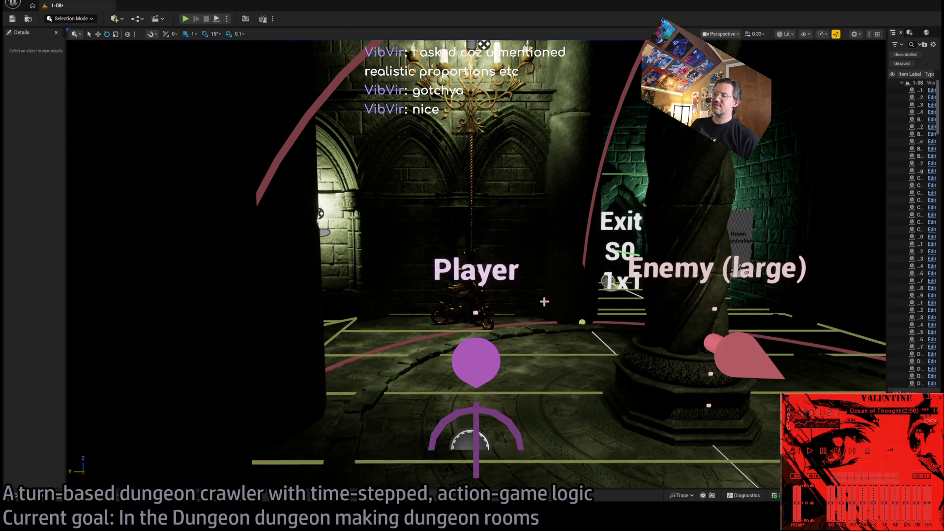
left_click_drag(559, 304, 550, 306)
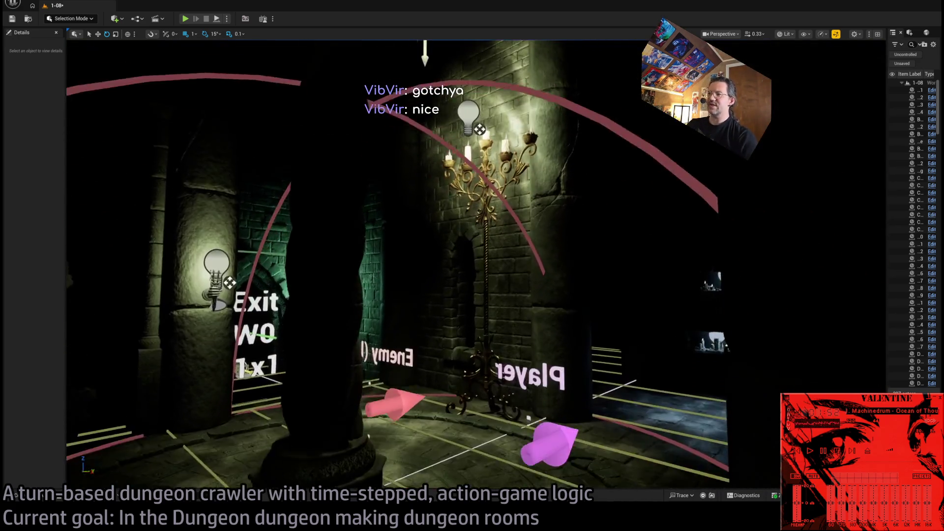
left_click_drag(483, 248, 484, 248)
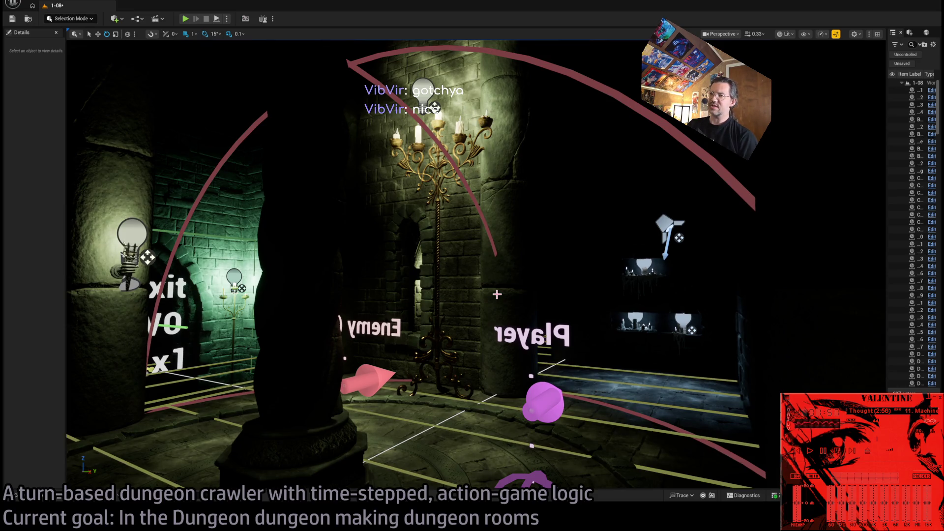
key("alt+3")
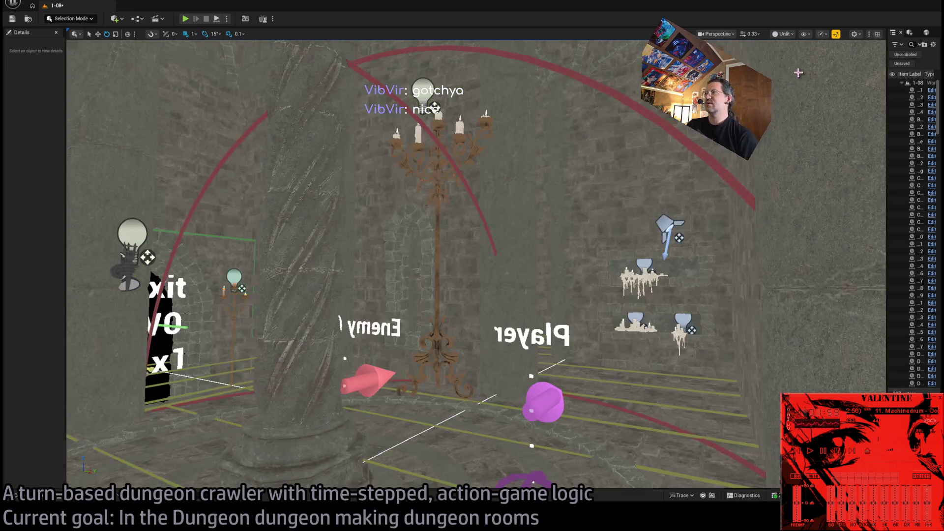
scroll(561, 190, "up", 10)
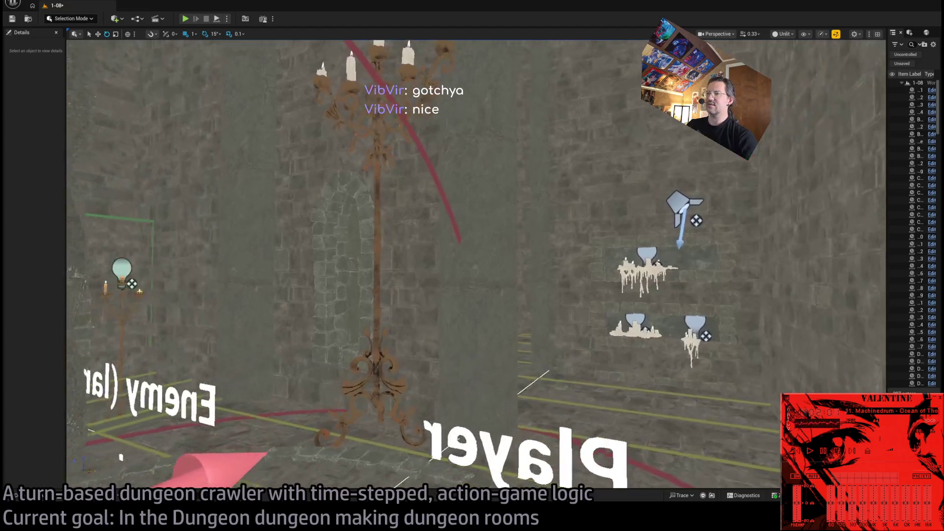
mouse_move(561, 191)
left_mouse_down()
mouse_move(512, 176)
mouse_move(495, 217)
mouse_move(467, 187)
mouse_move(464, 201)
left_mouse_up()
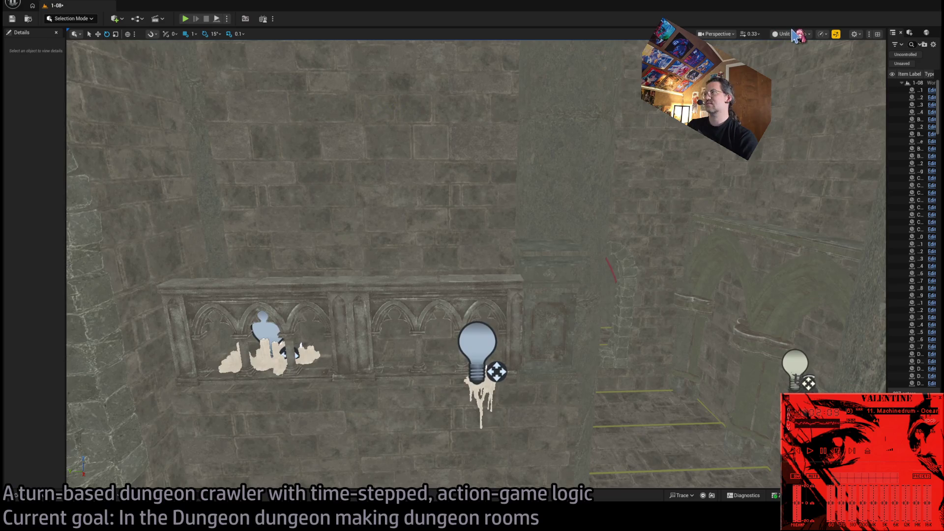
left_click(783, 34)
left_click(785, 70)
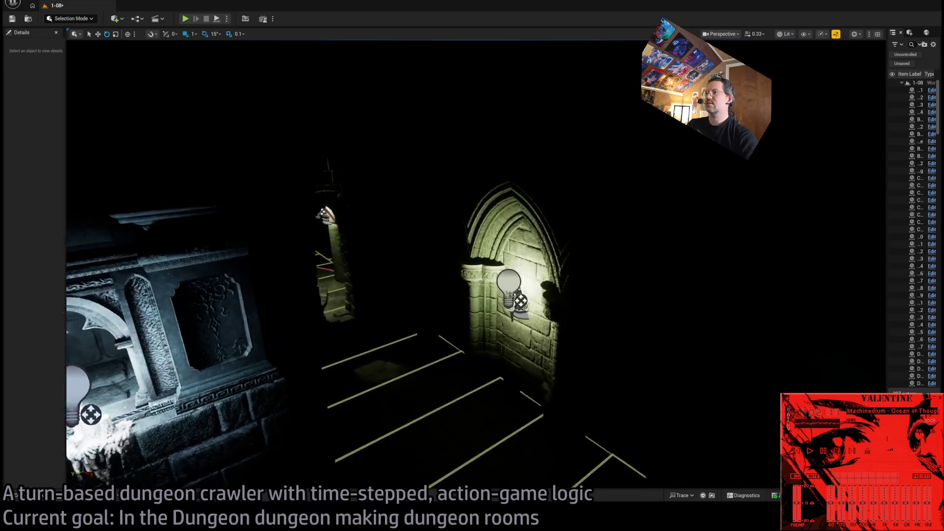
left_click_drag(464, 202, 428, 213)
left_click(186, 19)
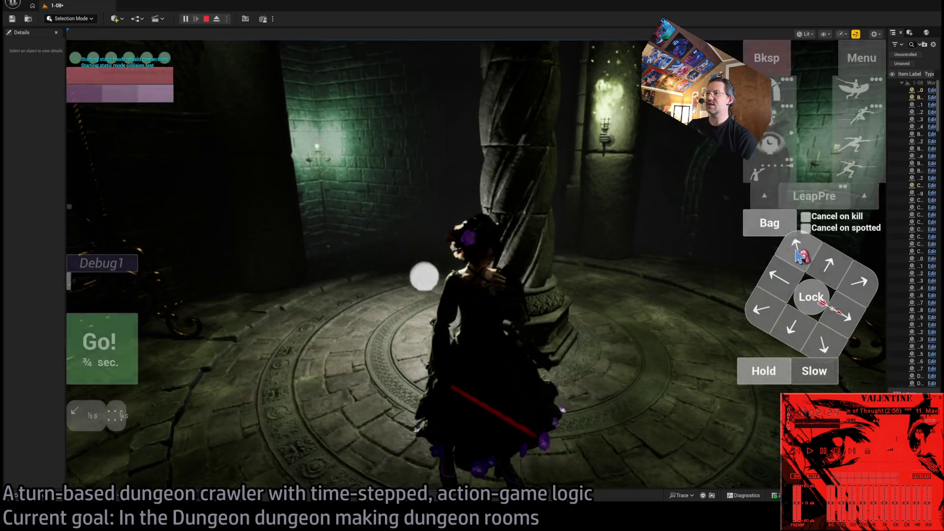
- Send the character down the corridor, turn the camera right, and have the character wait in place
left_click(799, 255)
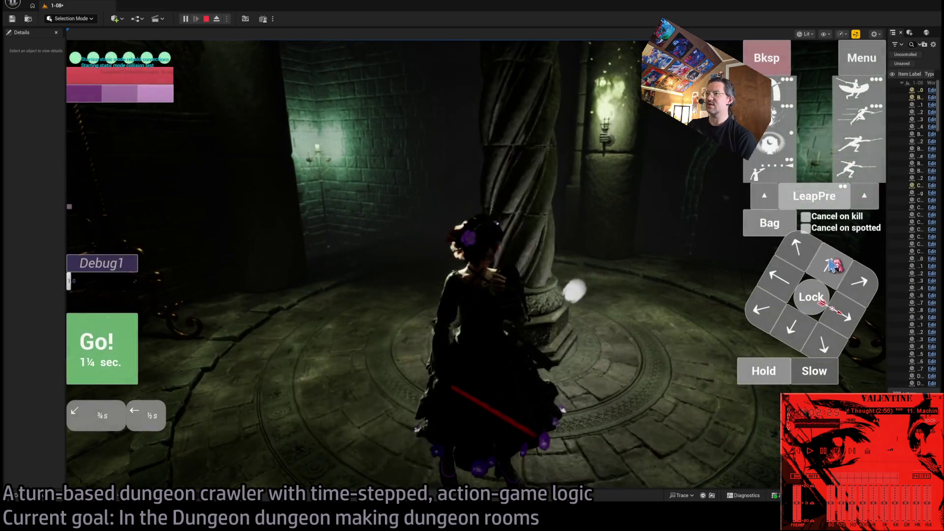
left_click(84, 361)
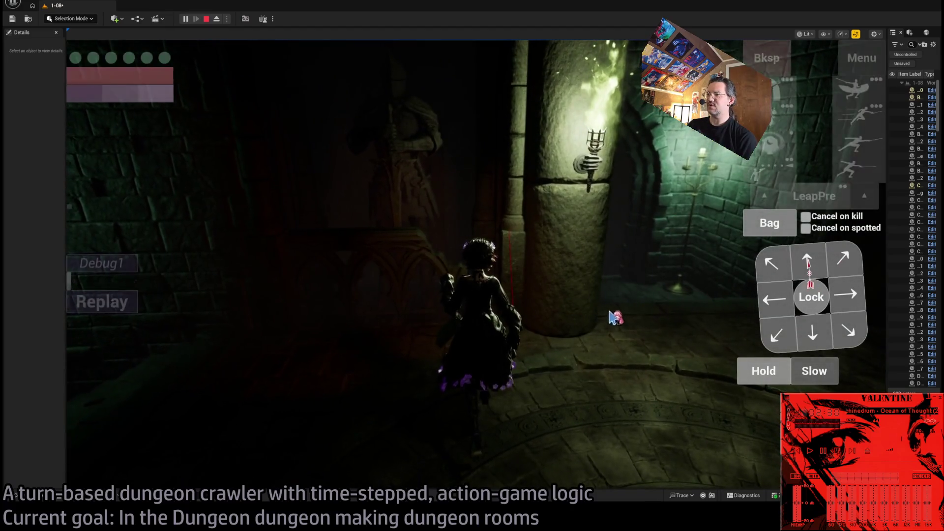
left_click(615, 317)
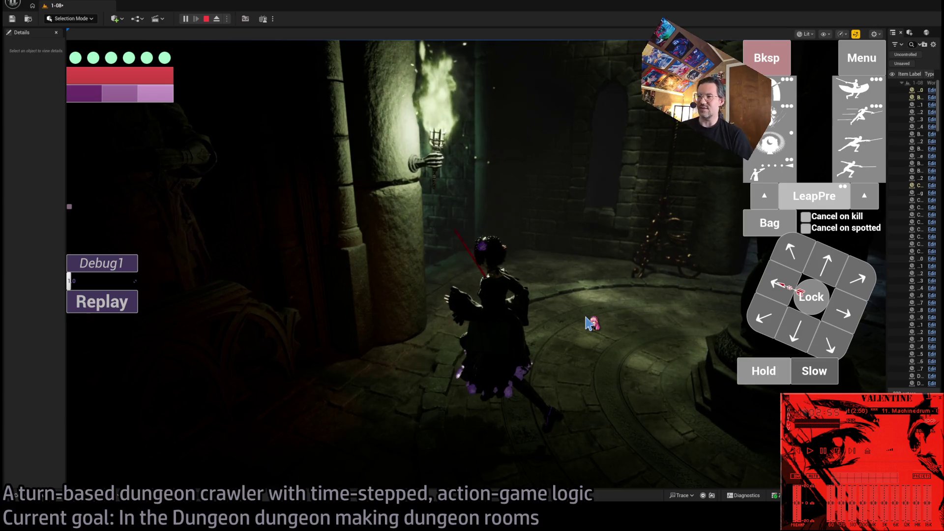
left_click(618, 331)
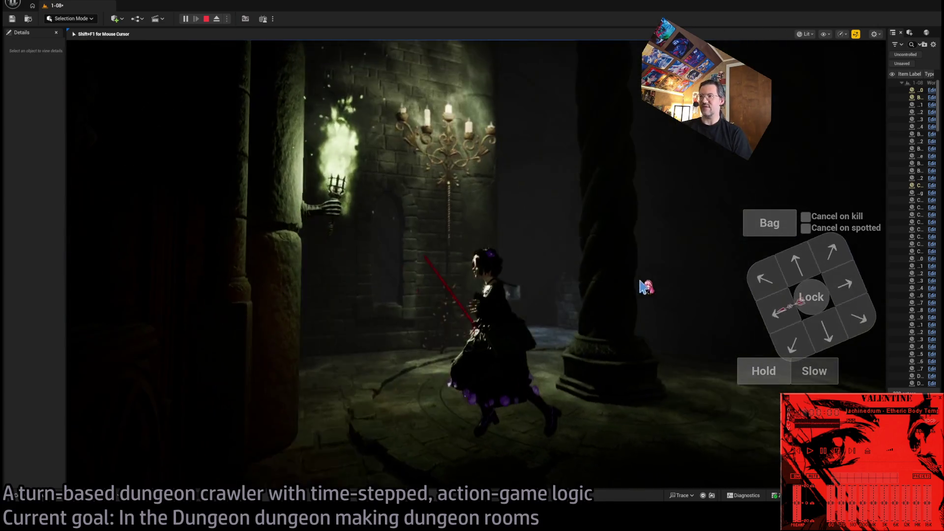
left_click(763, 373)
left_click(113, 348)
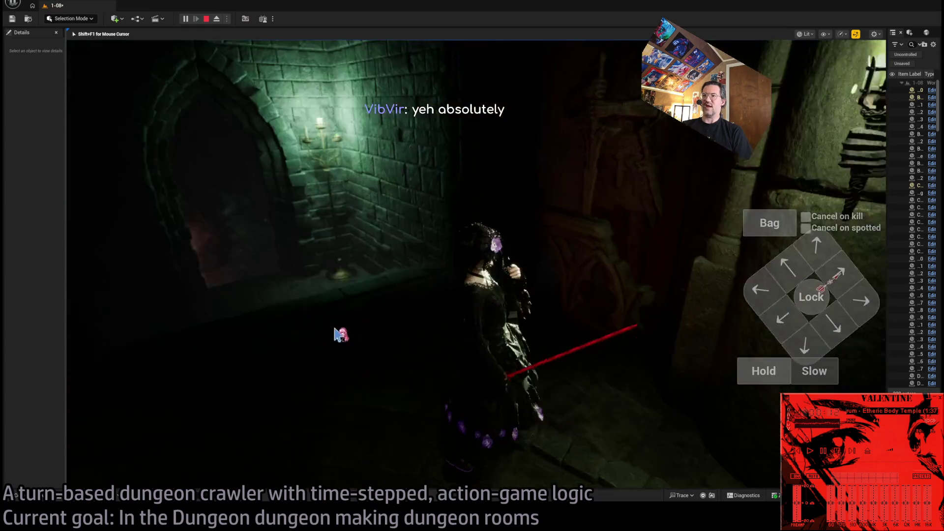
- Face the lit arch wall, move diagonally through the archway, use the visibility ability, and stop playing
left_click(590, 319)
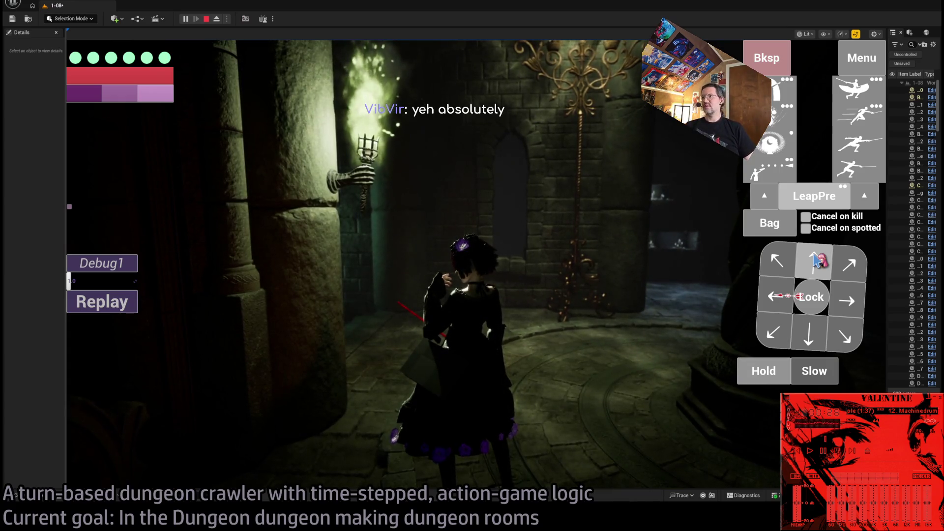
left_click(813, 273)
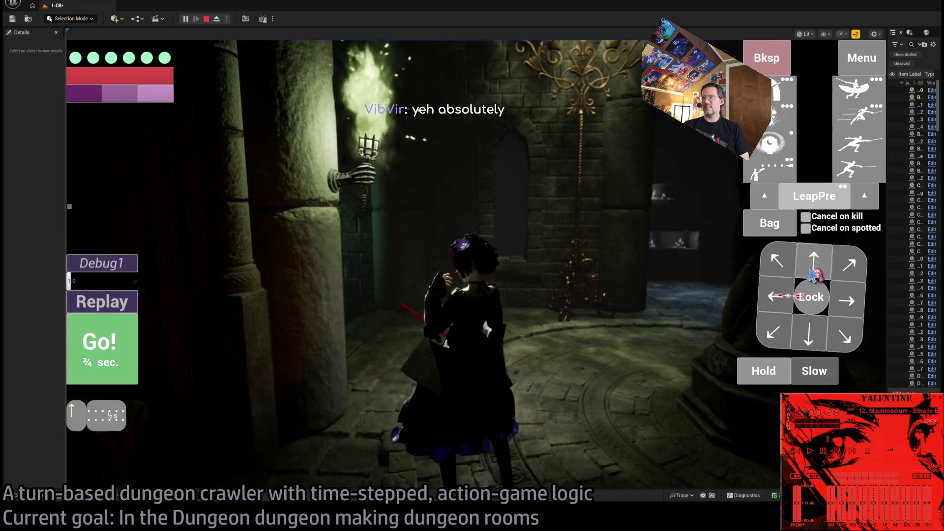
left_click(776, 295)
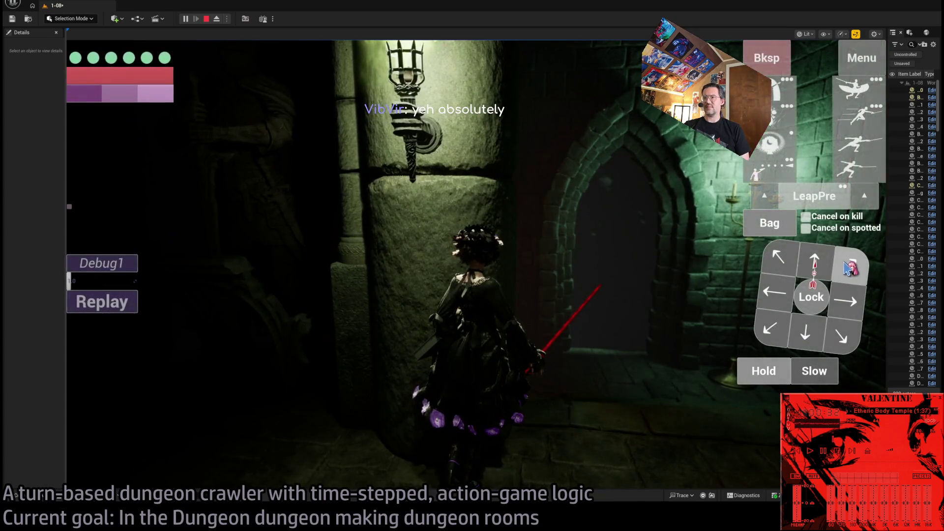
left_click(846, 264)
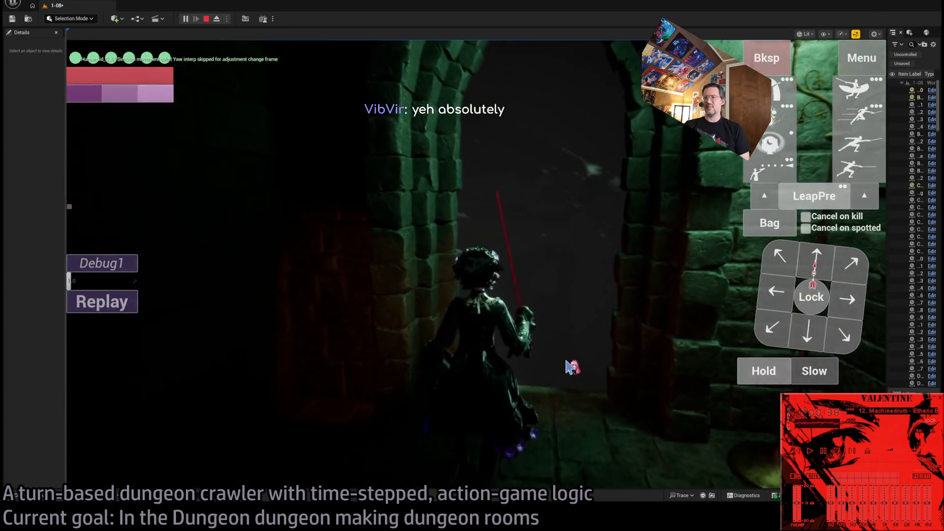
left_click(806, 137)
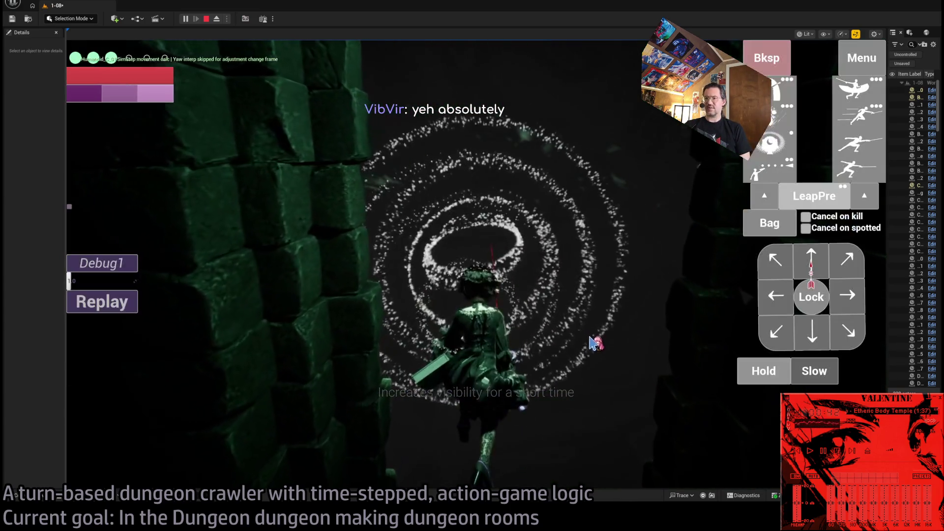
key("Escape")
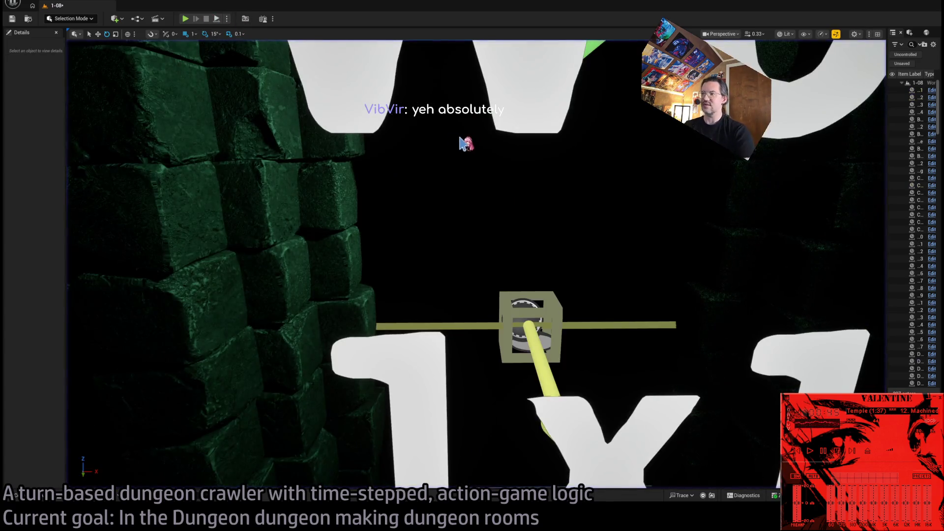
mouse_move(462, 143)
left_mouse_down()
mouse_move(393, 155)
mouse_move(500, 240)
mouse_move(457, 229)
left_mouse_up()
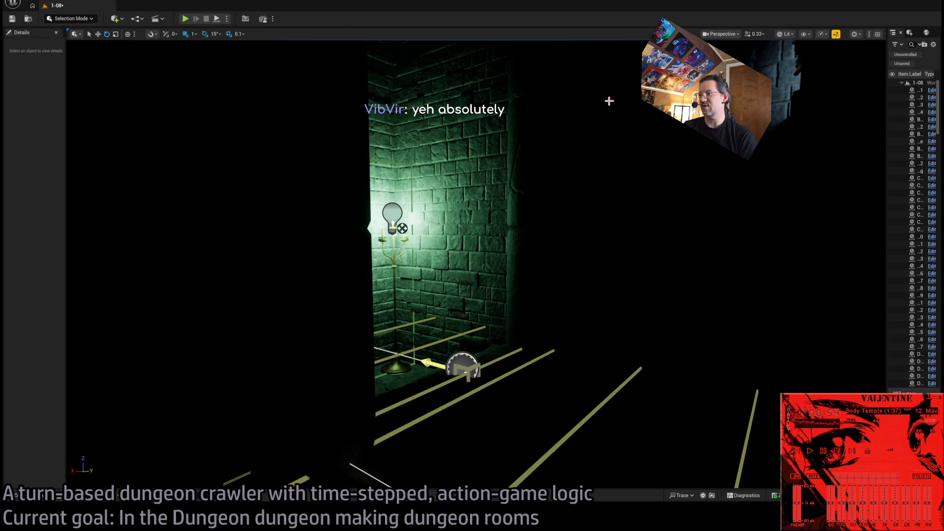
mouse_move(609, 99)
left_mouse_down()
mouse_move(576, 121)
mouse_move(448, 148)
mouse_move(487, 146)
left_mouse_up()
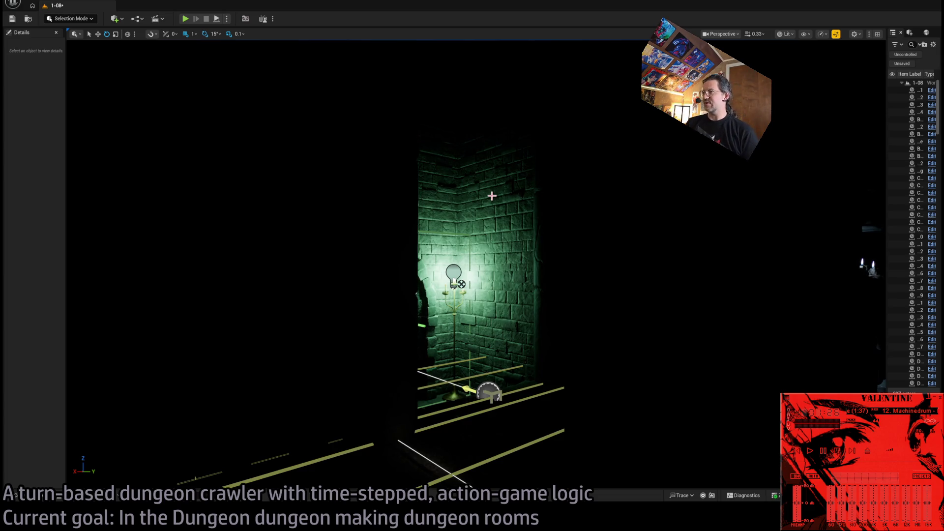
key("w")
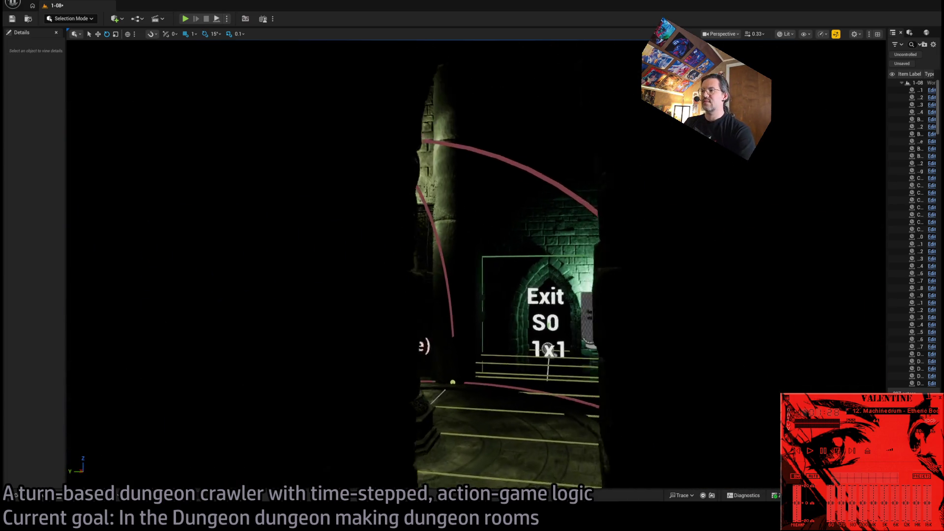
key("s")
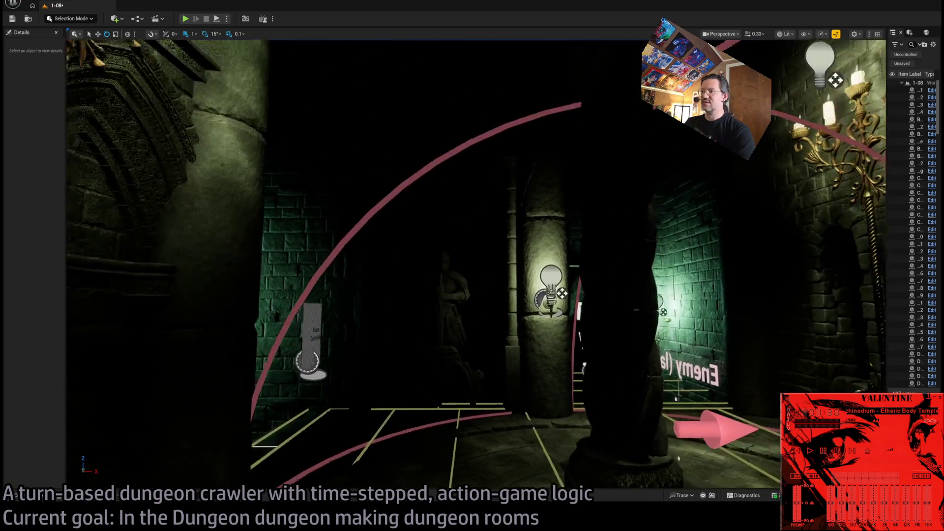
- Fly toward the candle-lit wall, save level 1-08, move to face the Exit doorway, and start play-testing
key("a")
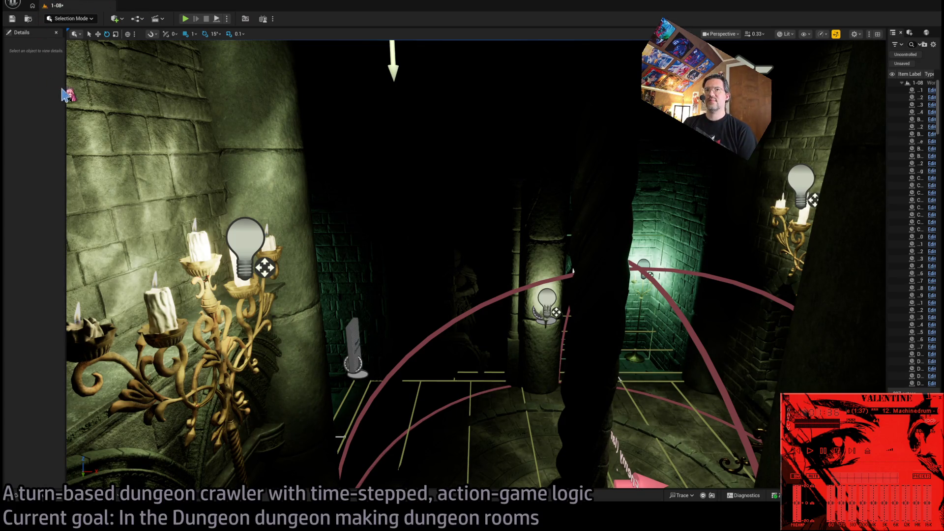
key("ctrl+s")
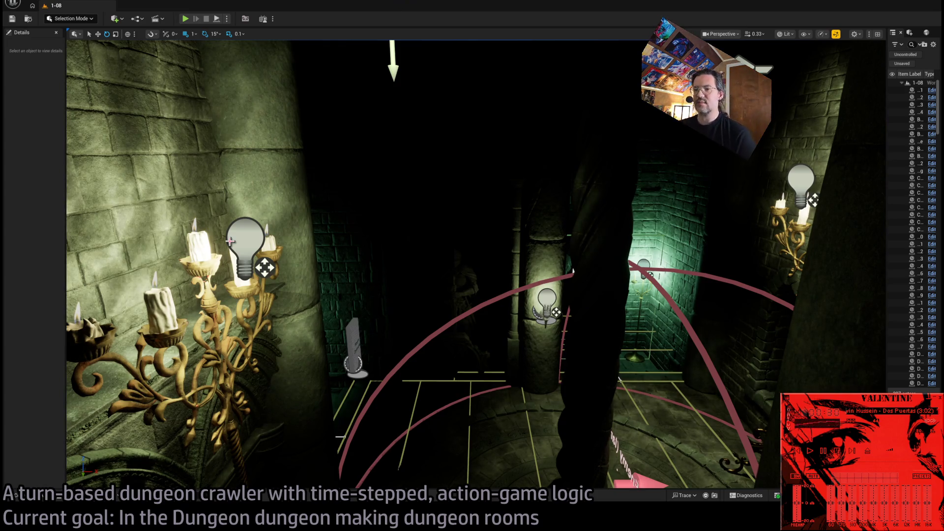
mouse_move(398, 177)
left_mouse_down()
mouse_move(467, 138)
mouse_move(492, 138)
mouse_move(347, 140)
left_mouse_up()
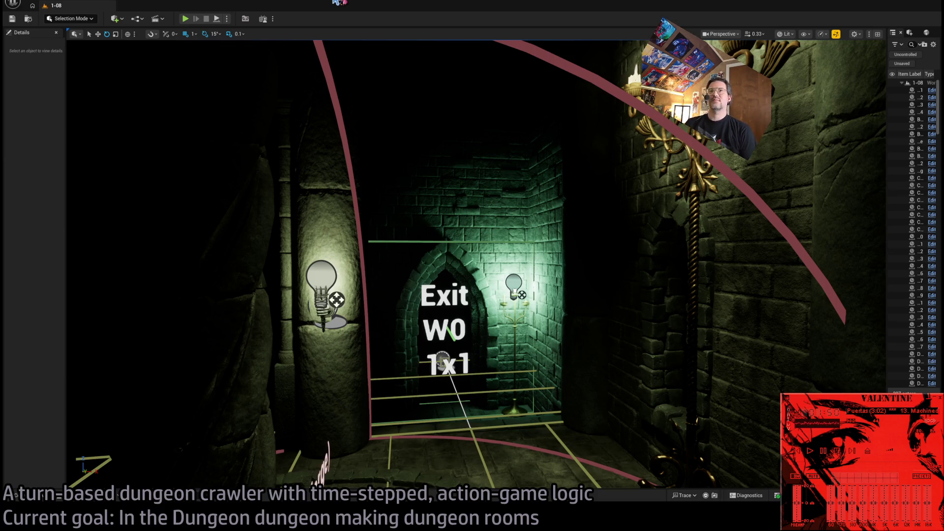
left_click(185, 19)
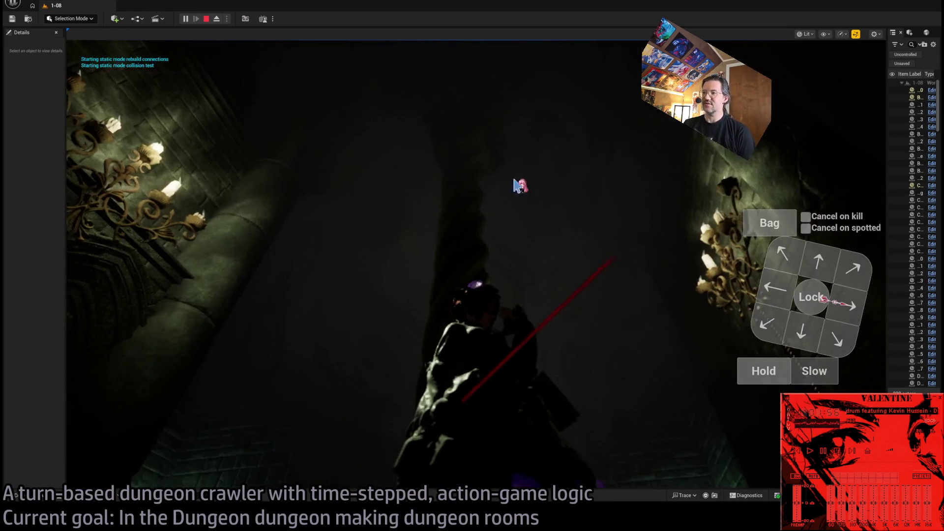
left_click(473, 222)
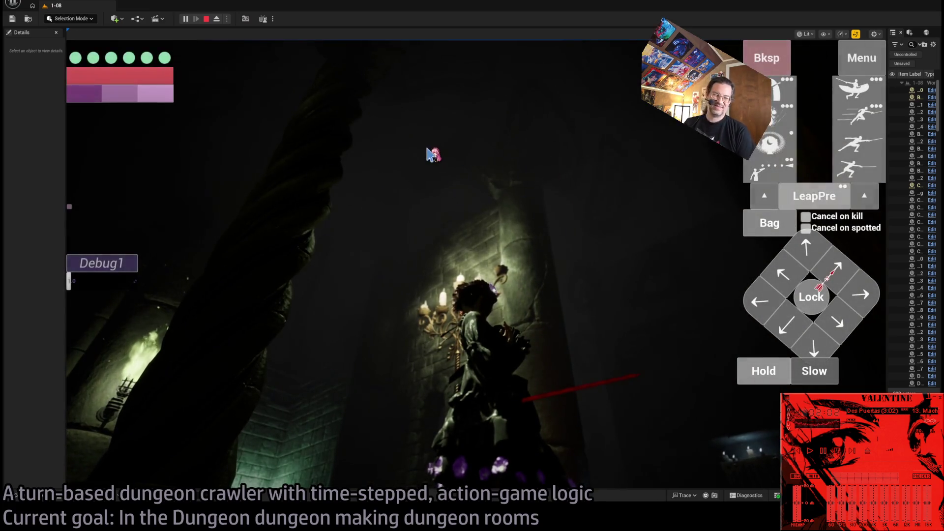
left_click(206, 18)
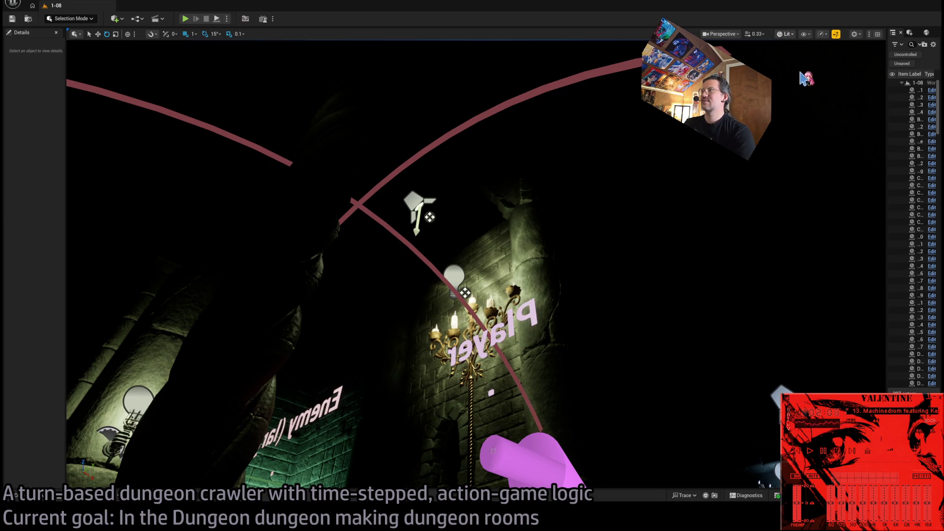
- Switch to Unlit, select Ceiling18 (SM_Ceiling_F_4x4), look around the chandelier, and widen the Details panel
key("alt+3")
mouse_move(624, 105)
left_mouse_down()
mouse_move(623, 163)
mouse_move(485, 169)
left_mouse_up()
left_click(592, 234)
left_click_drag(592, 234, 592, 182)
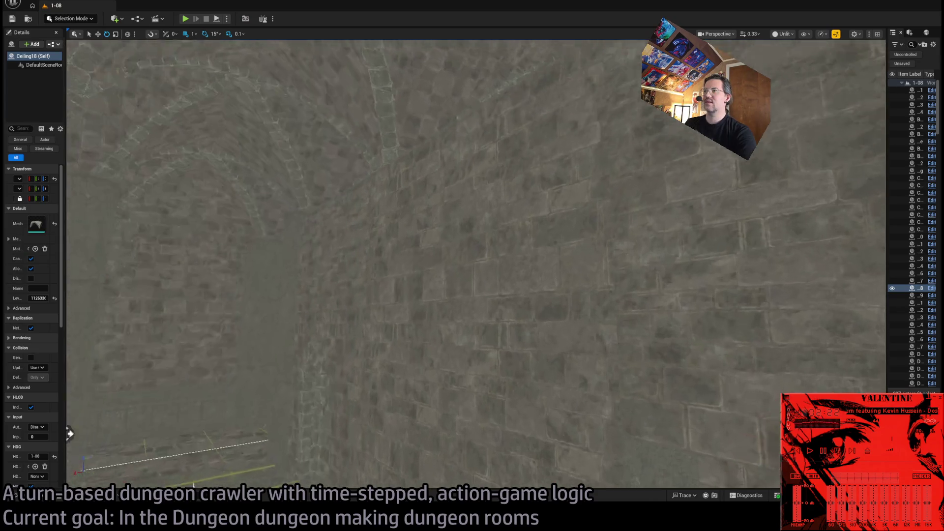
mouse_move(415, 234)
left_mouse_down()
mouse_move(390, 273)
mouse_move(427, 182)
mouse_move(422, 80)
left_mouse_up()
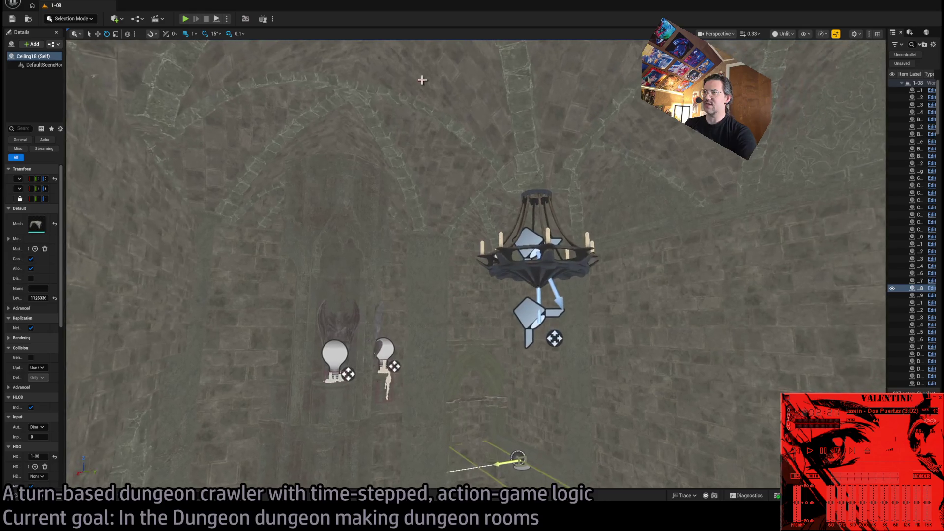
mouse_move(534, 171)
left_mouse_down()
mouse_move(433, 246)
mouse_move(249, 31)
left_mouse_up()
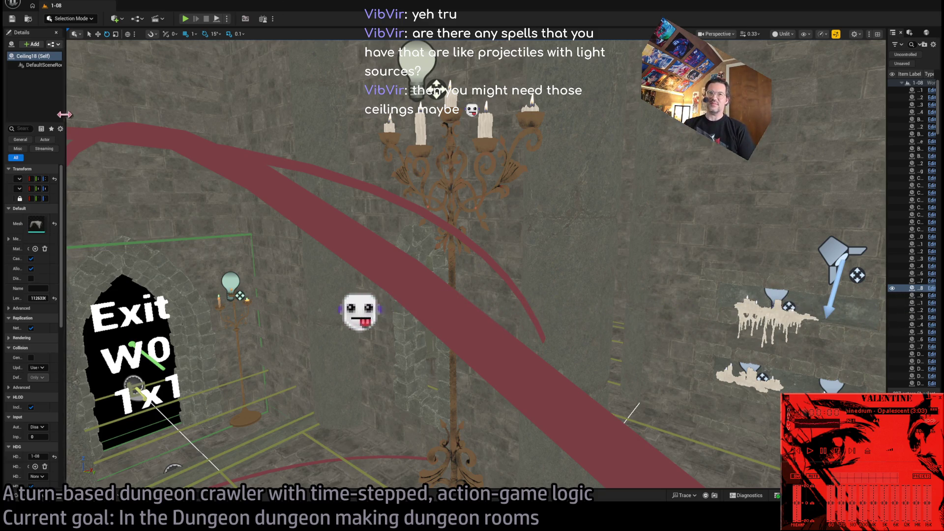
left_click_drag(67, 107, 158, 105)
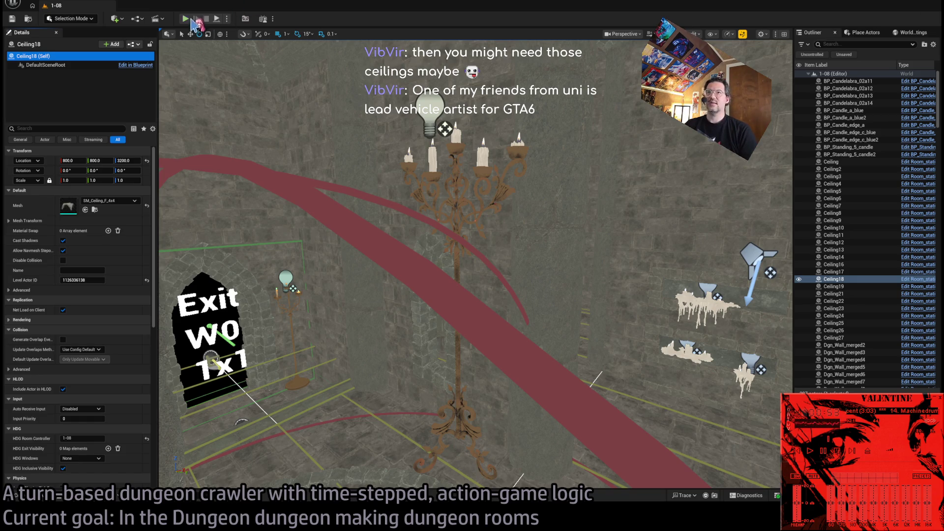
left_click(185, 19)
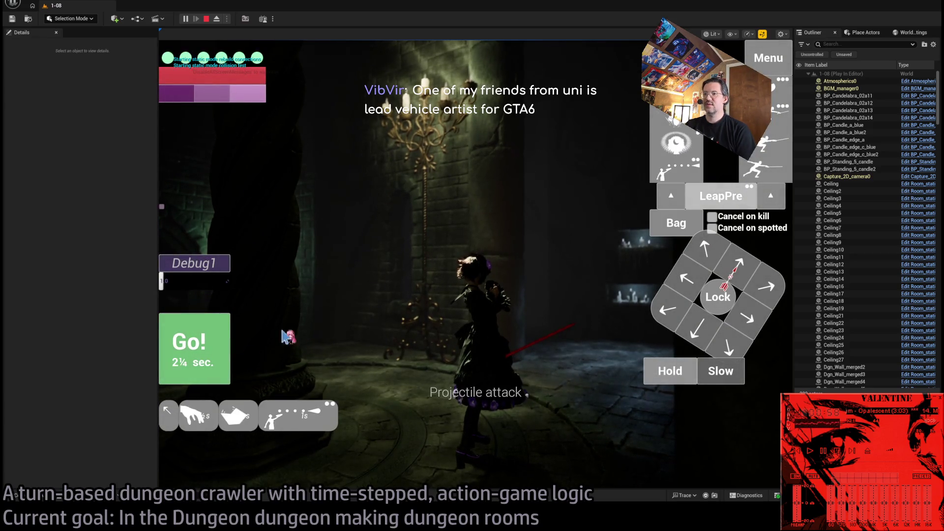
left_click(676, 170)
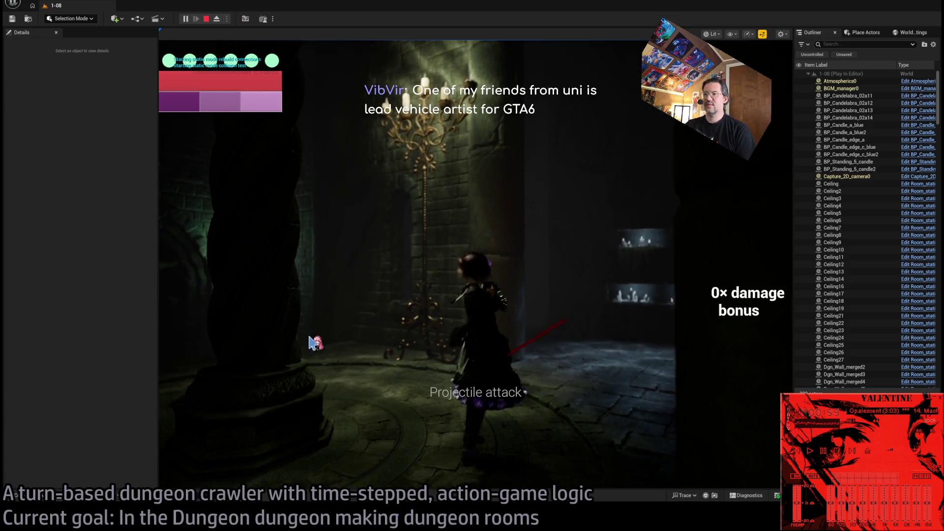
left_click(371, 311)
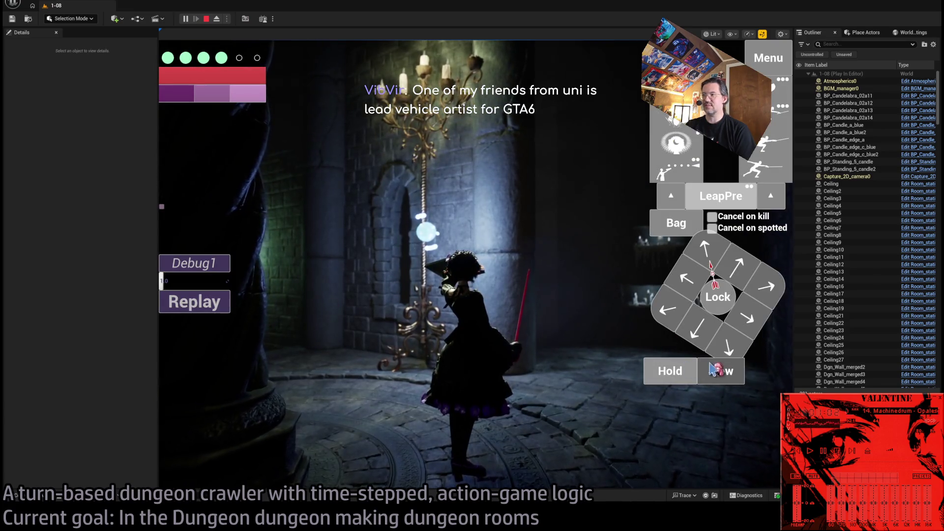
left_click(705, 249)
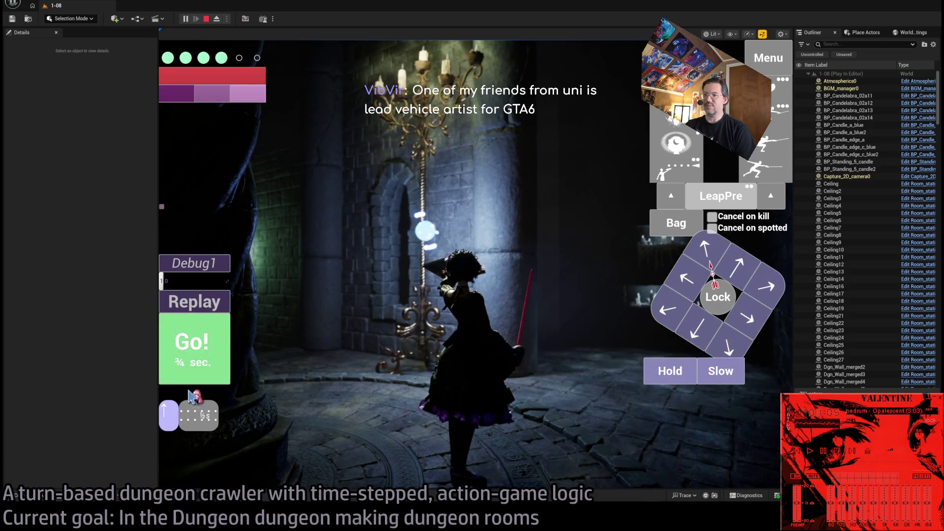
left_click(677, 168)
left_click(711, 296)
left_click(677, 142)
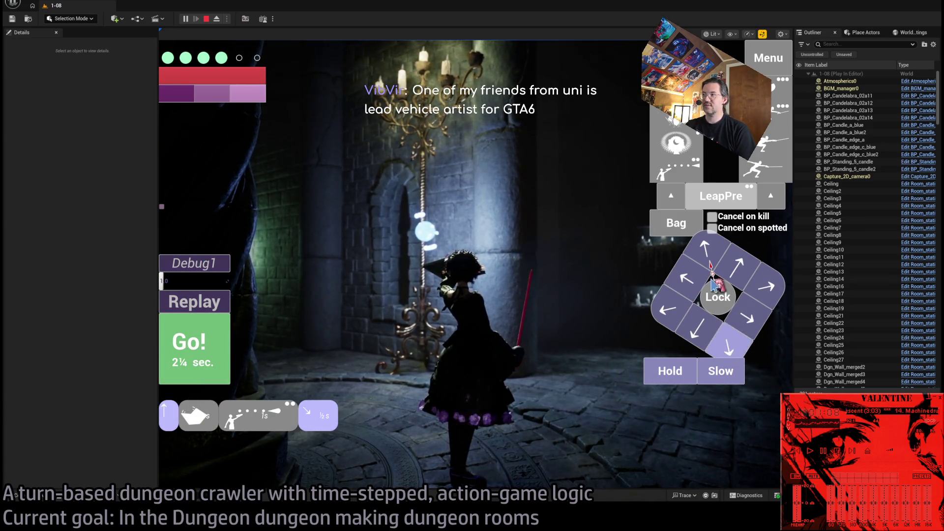
left_click(676, 167)
left_click(669, 372)
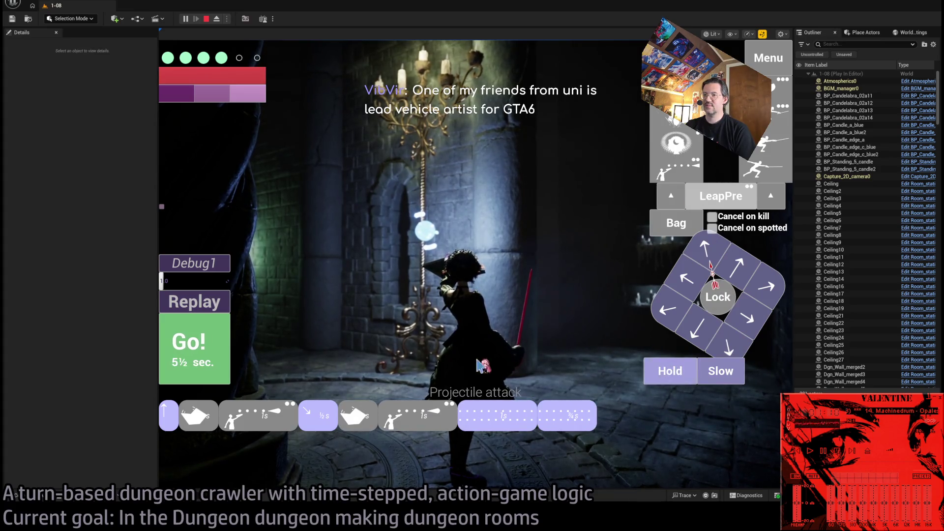
key("space")
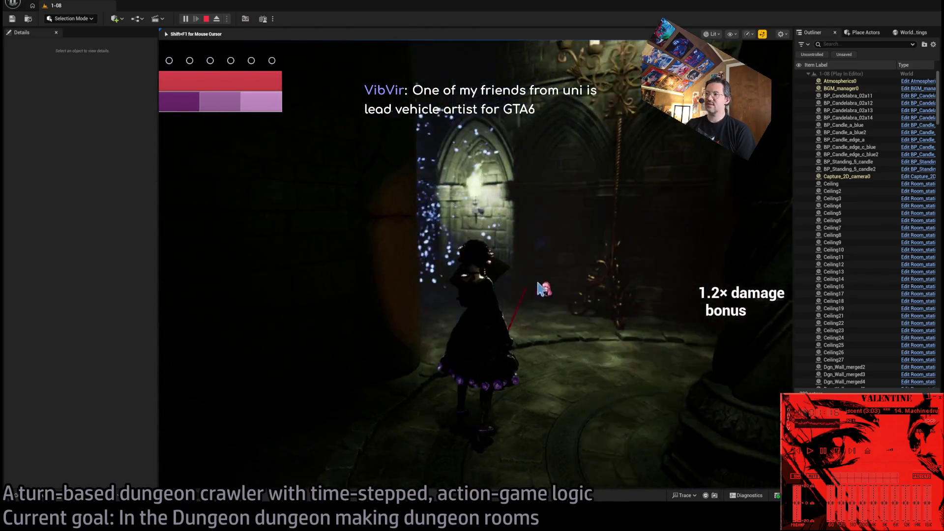
key("Escape")
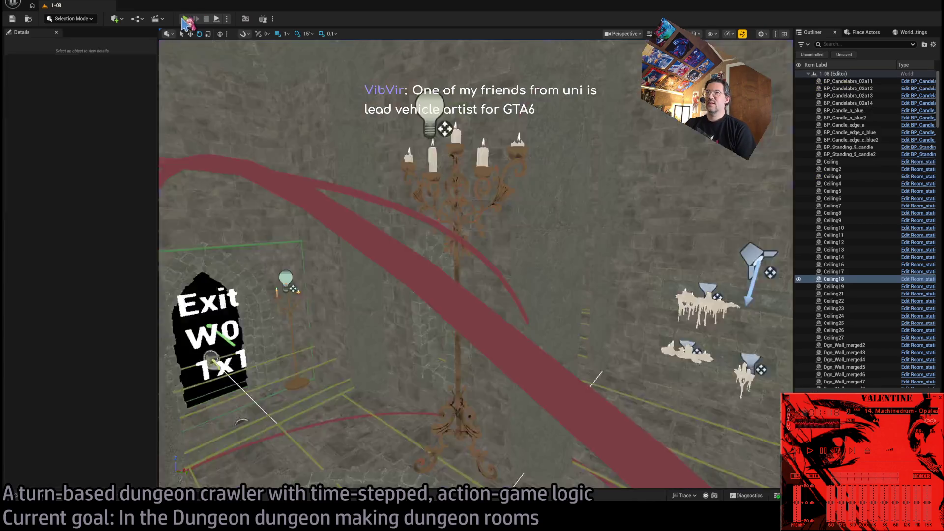
- Start another play-test, make a slowed move, turn the character, and use the visibility-boosting ability
left_click(186, 20)
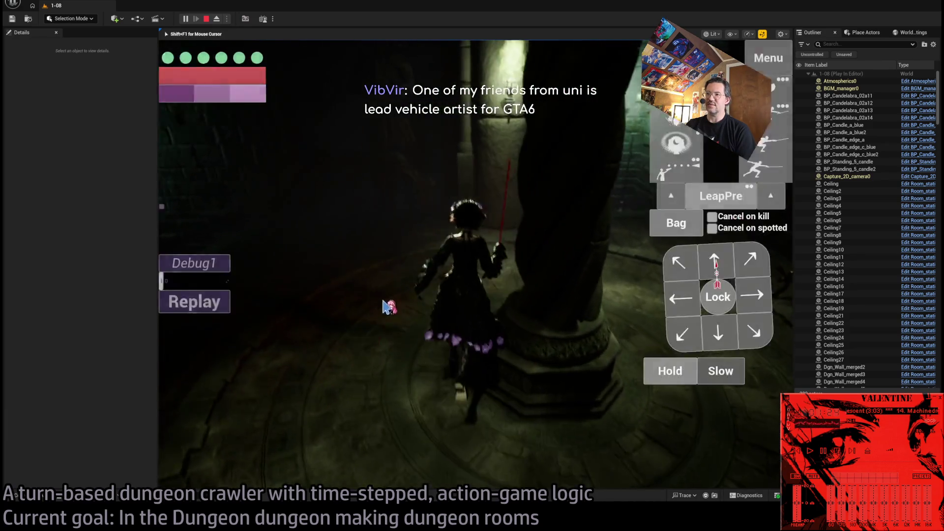
left_click(722, 374)
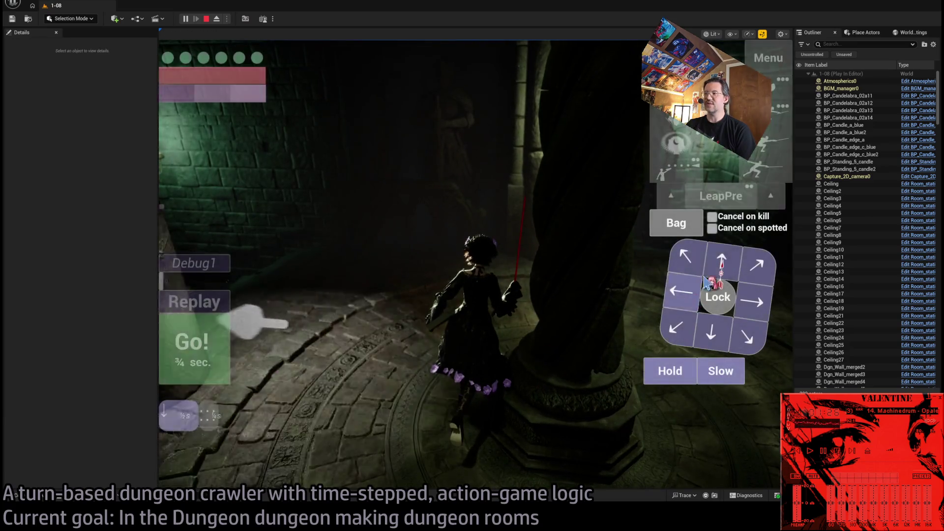
left_click(211, 354)
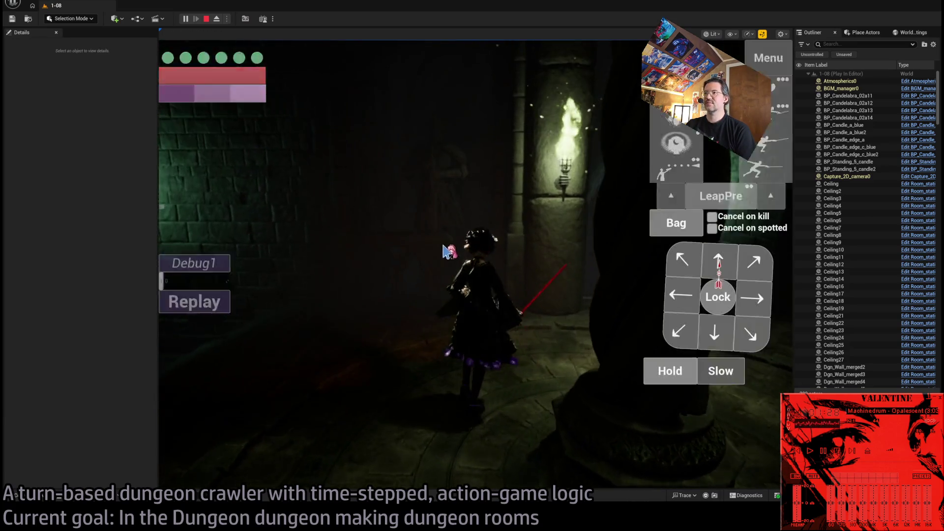
left_click(696, 168)
left_click(202, 362)
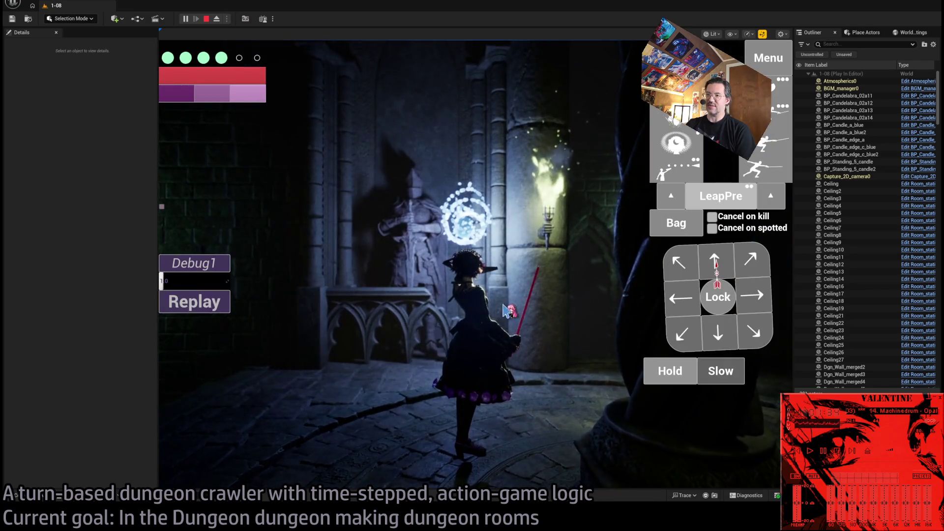
left_click(435, 234)
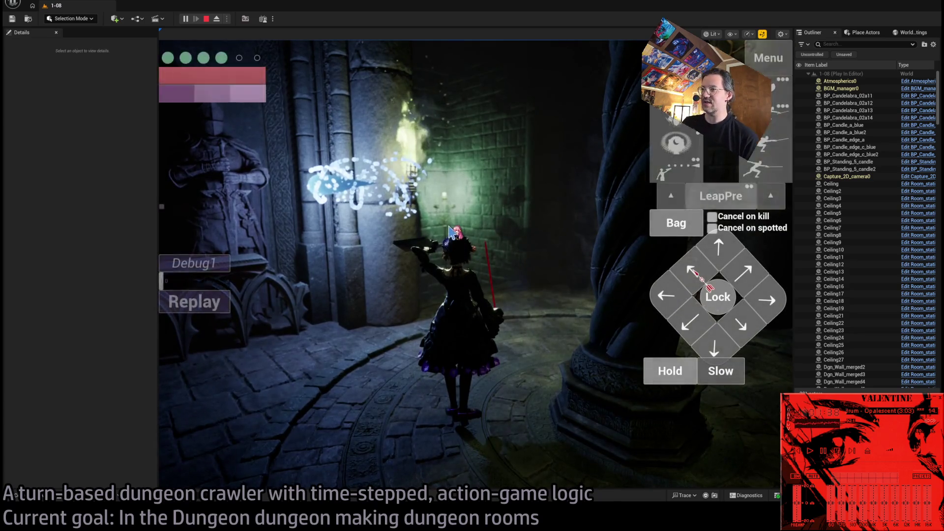
left_click(676, 142)
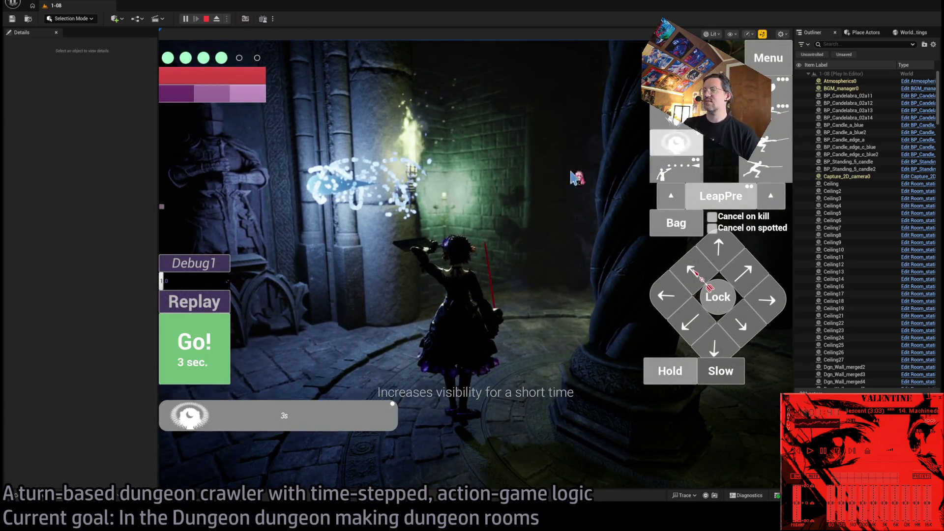
left_click(194, 344)
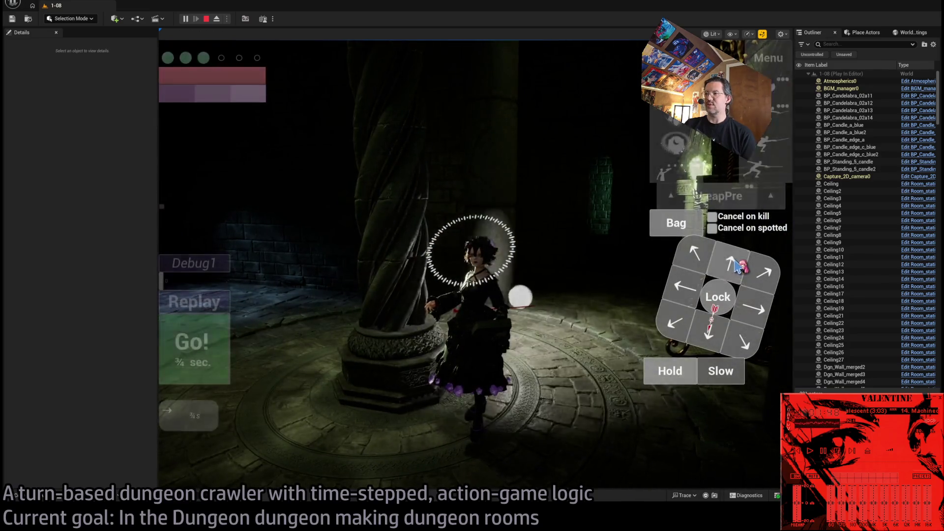
- Play out the next movement turns, queuing two down-left moves and a downward move
left_click(732, 265)
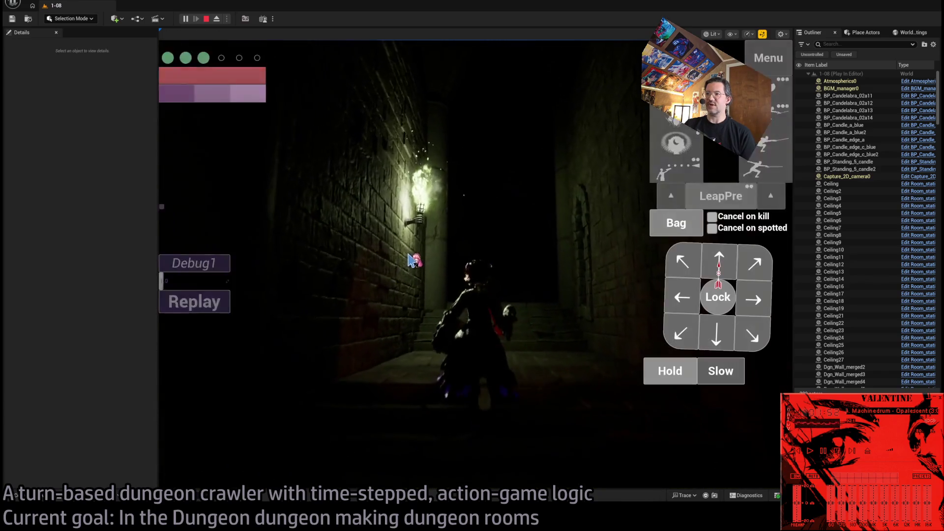
left_click(751, 301)
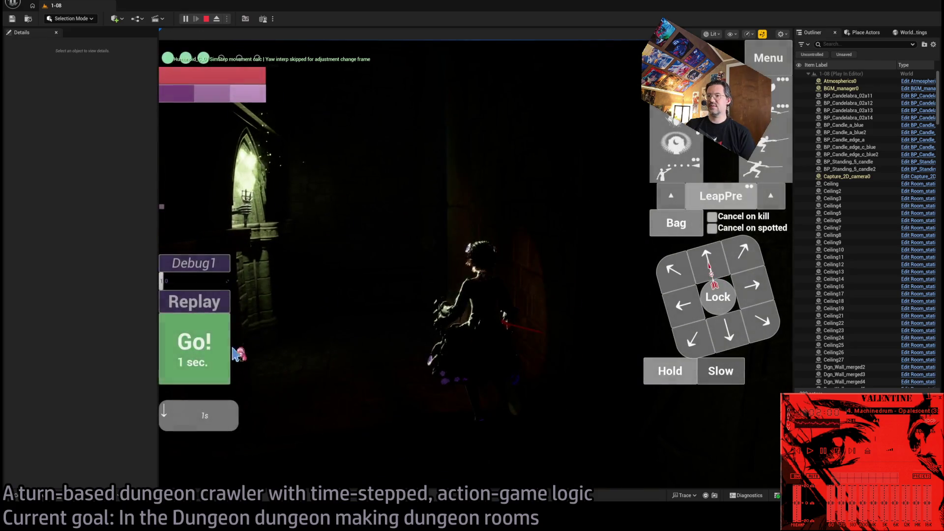
left_click(227, 348)
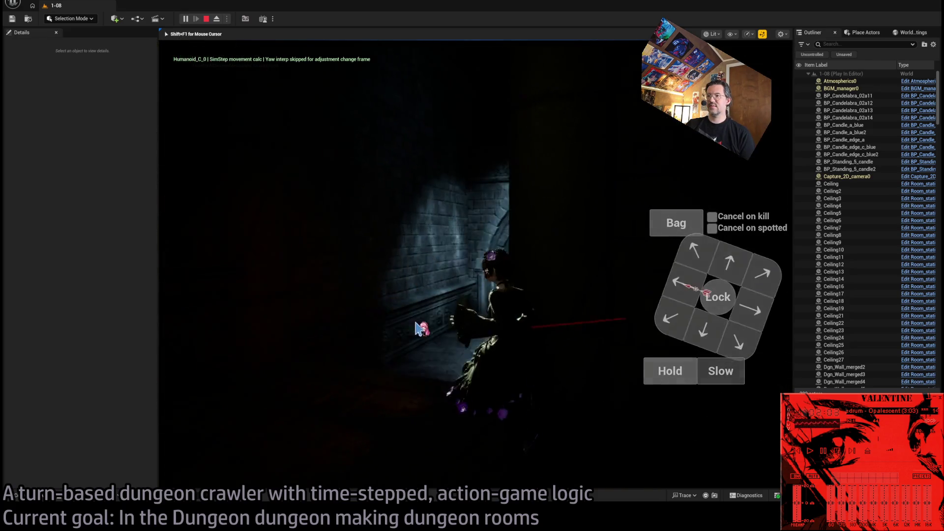
key("space")
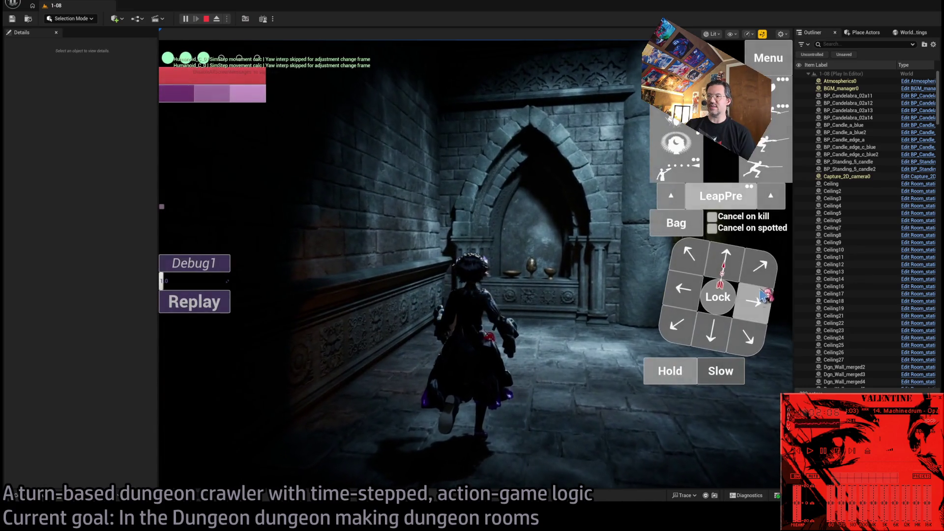
left_click(763, 295)
left_click(726, 269)
left_click(726, 269)
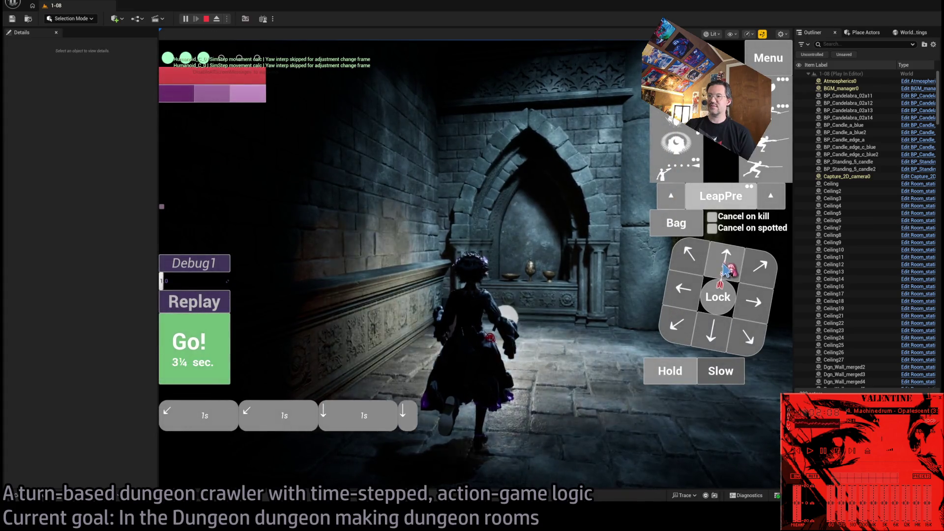
key("space")
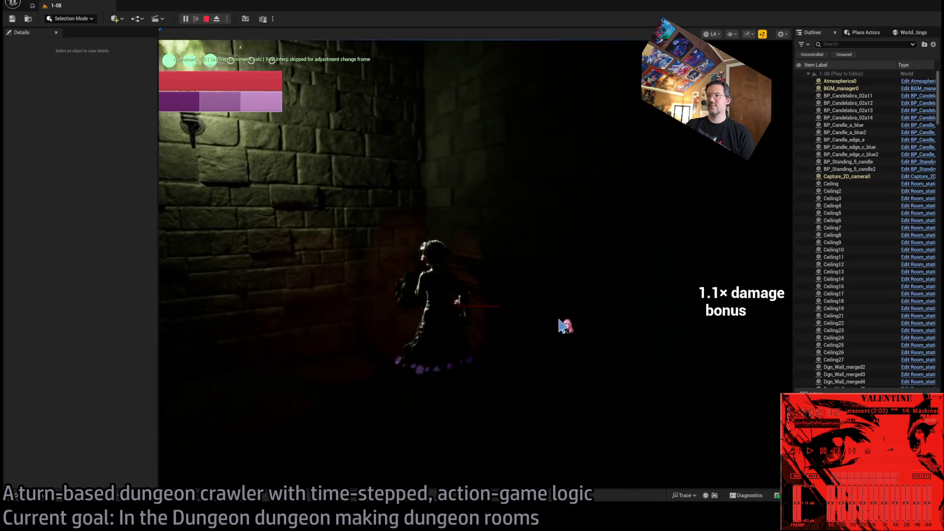
- Queue up-right and right moves to reach the archway, then stop the play-test
left_click(687, 315)
left_click(706, 344)
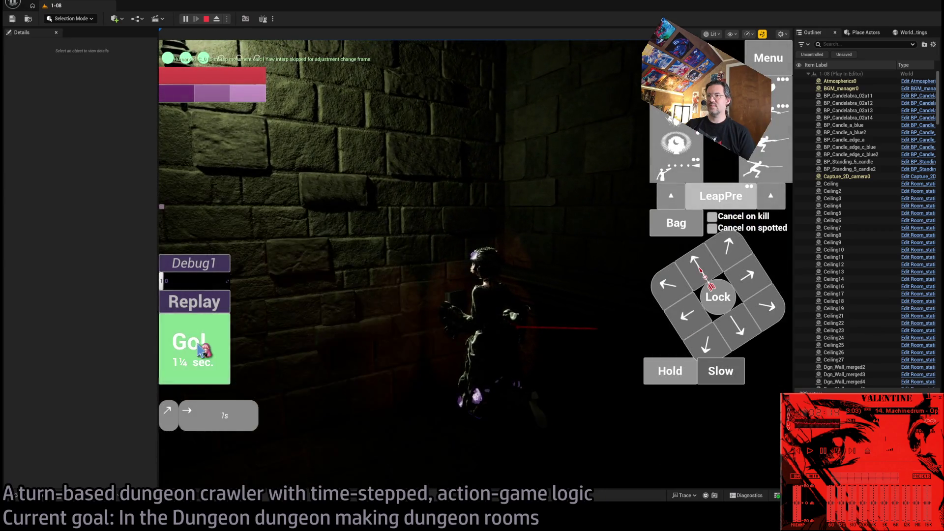
left_click(199, 350)
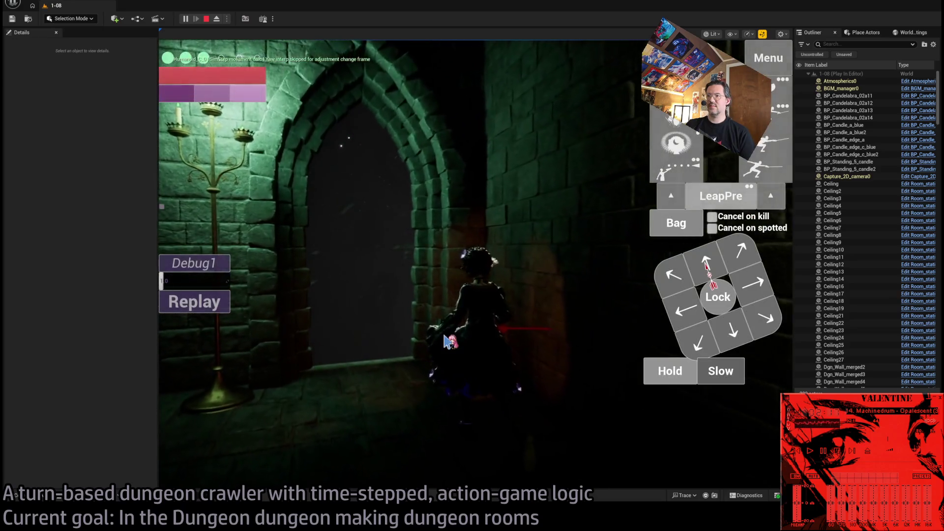
key("Escape")
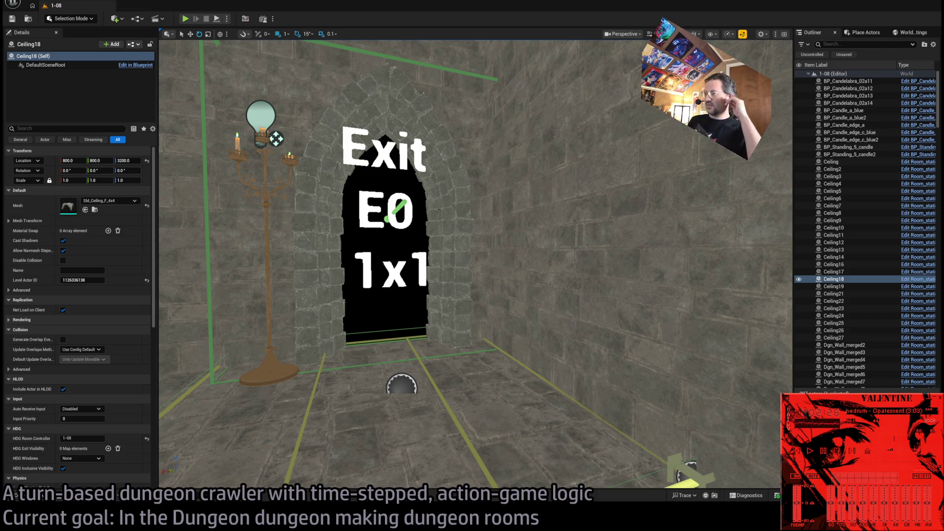
- Frame the view on Ceiling18, then move close to the Exit doorway and candelabra
key("f")
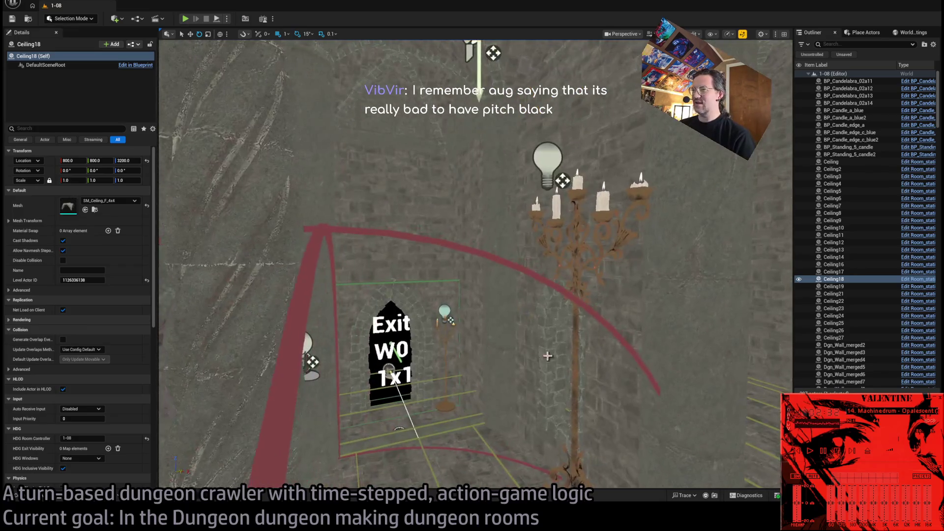
key("Escape")
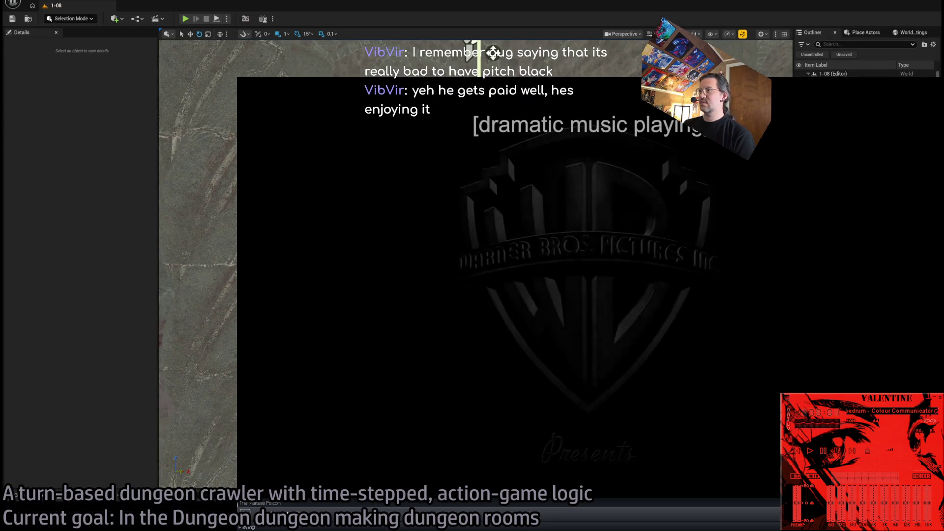
- Seek the film forward in repeated jumps to the night scene on steps, with volume still muted
scroll(354, 512, "down", 5)
left_click(270, 502)
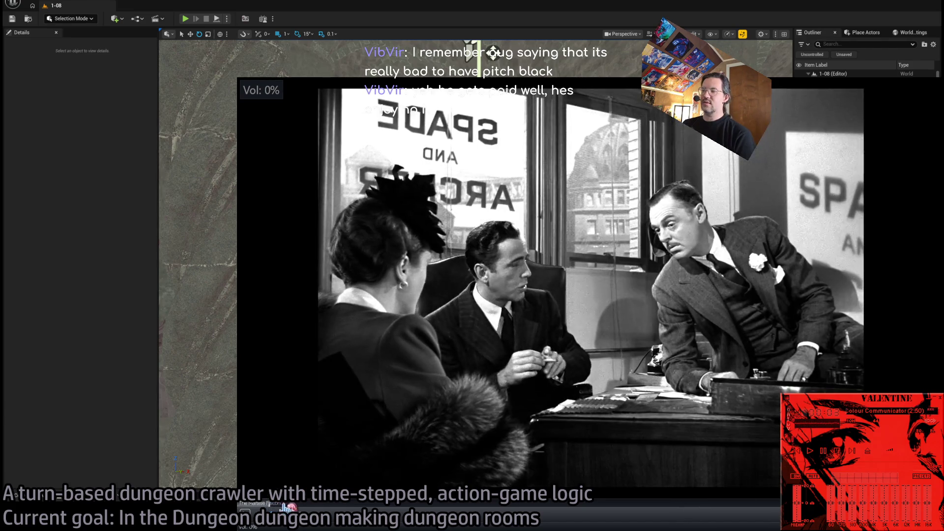
left_click(402, 504)
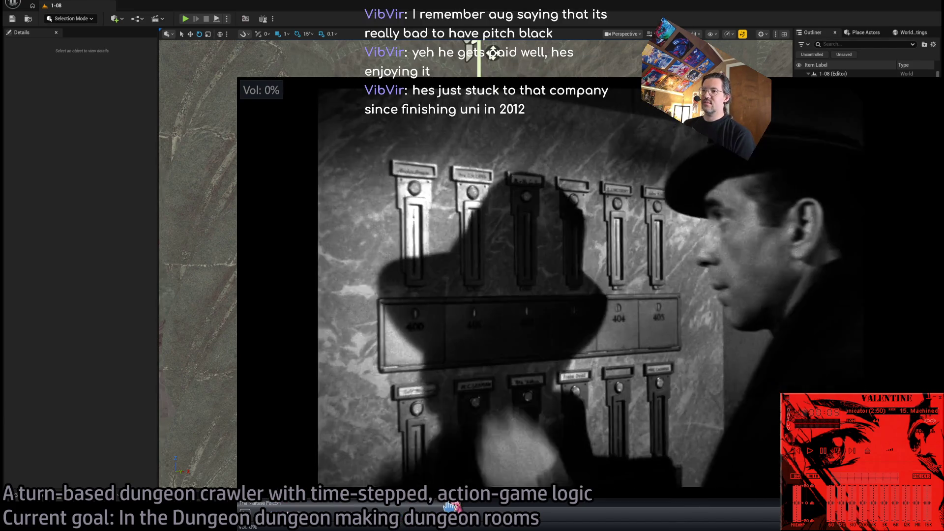
left_click(446, 503)
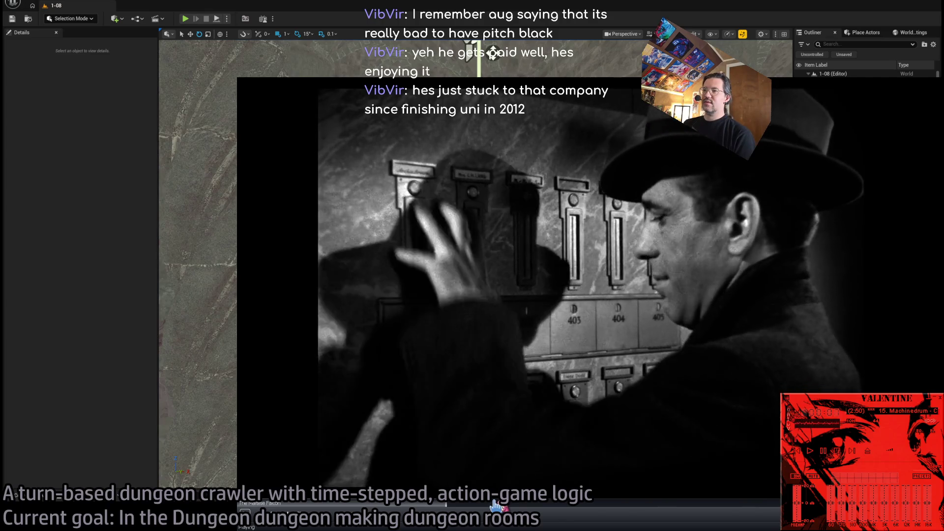
left_click(494, 504)
left_click(547, 503)
left_click(573, 504)
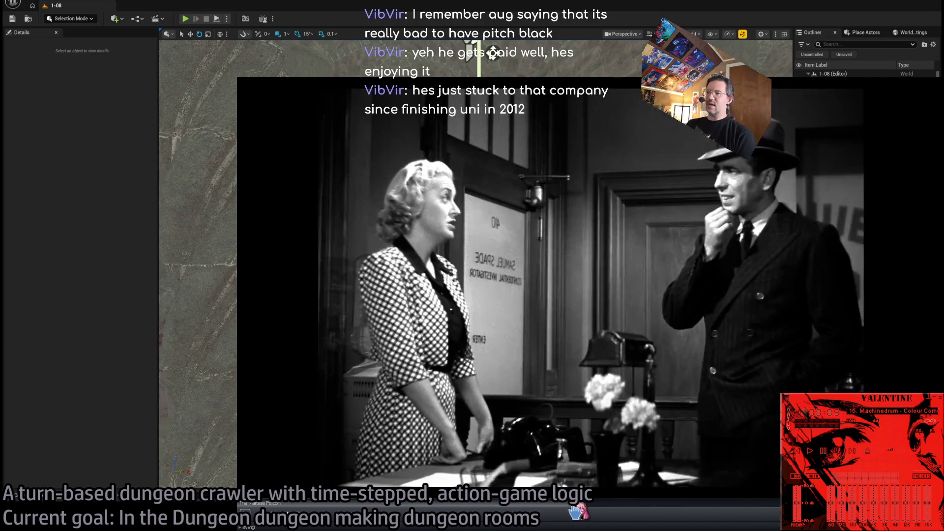
left_click(598, 503)
left_click(608, 503)
left_click(644, 504)
left_click(654, 504)
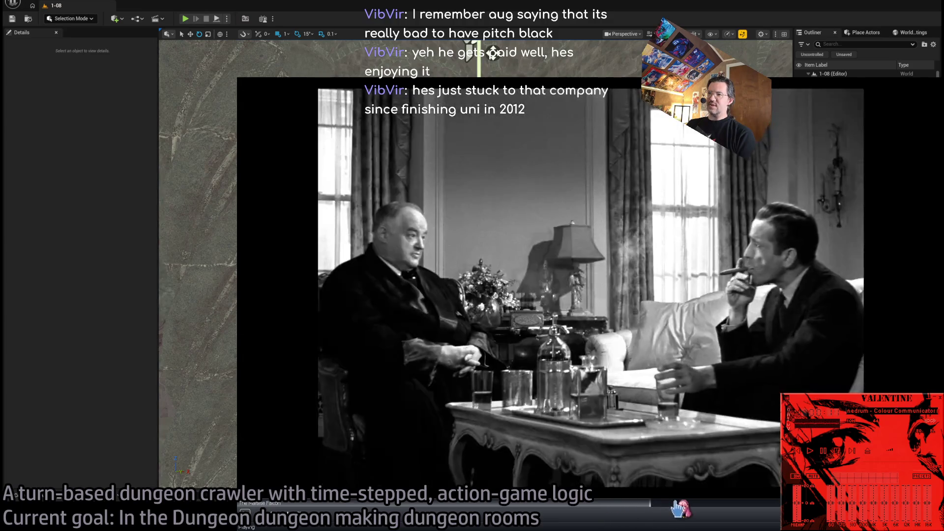
left_click(717, 504)
left_click(745, 503)
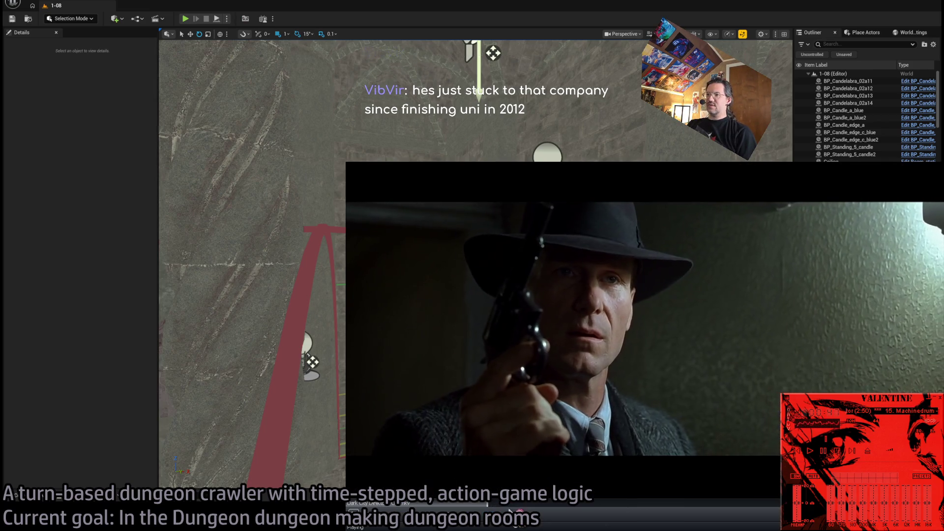
key("Down")
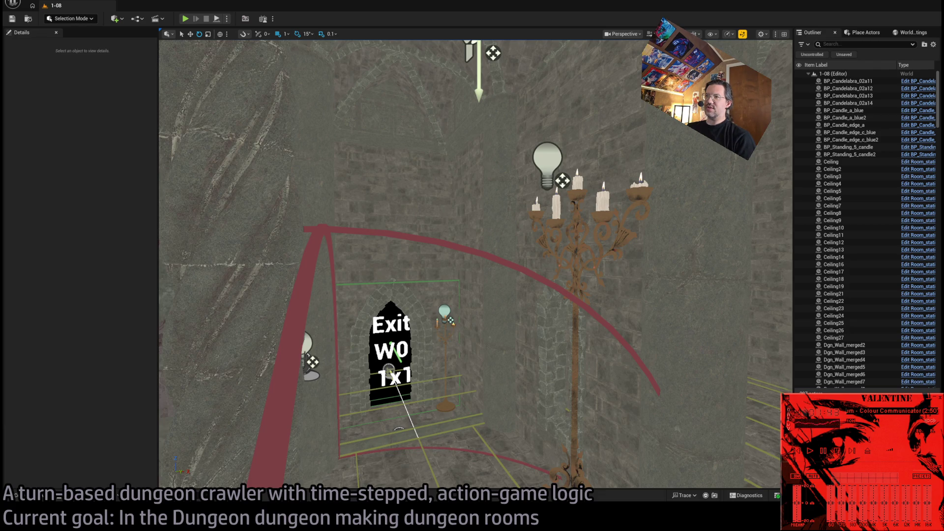
- Search Google Images for 'photography light and shadow' and scroll through the results
key("alt+Tab")
left_click(400, 252)
type("p")
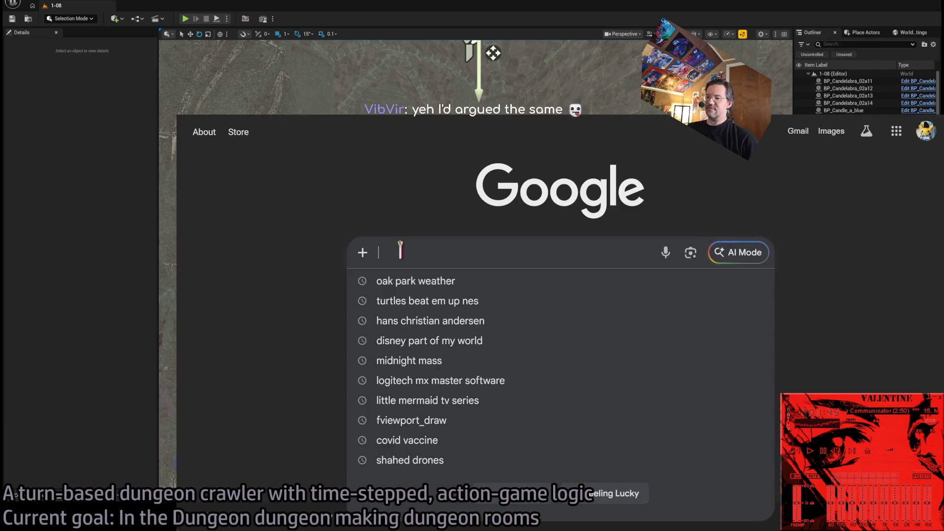
type("hotography")
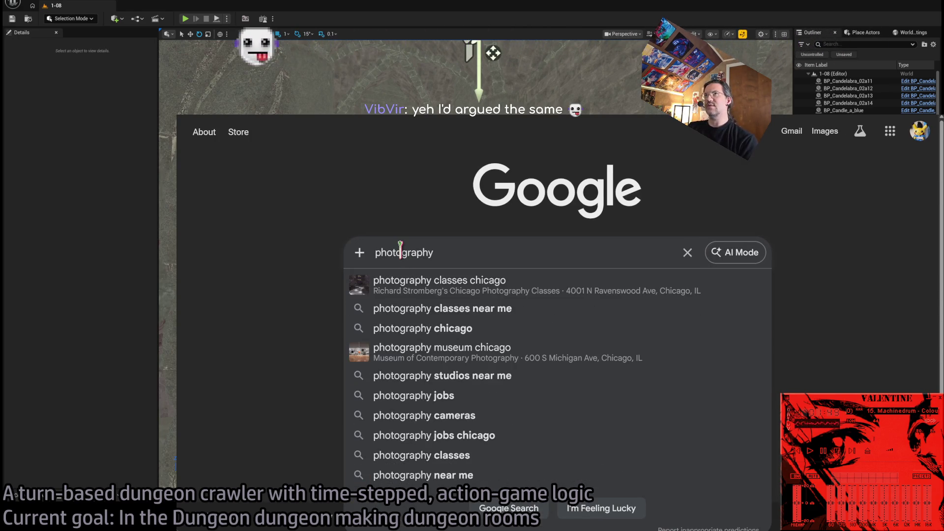
type(" light and shadow")
key("Return")
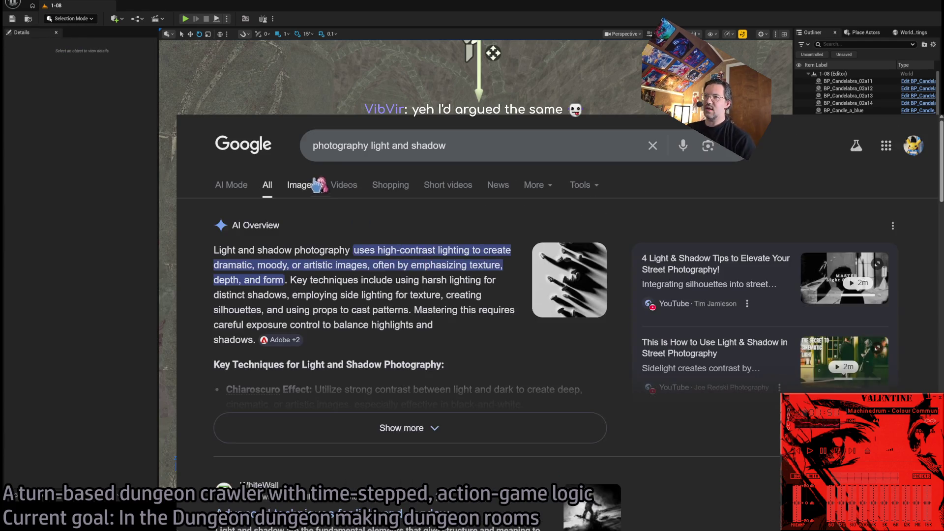
left_click(316, 184)
scroll(516, 266, "down", 3)
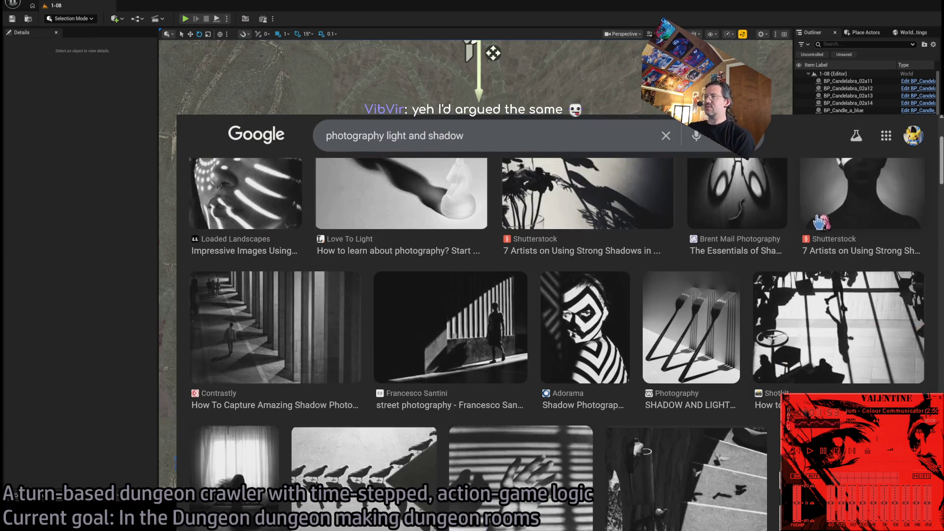
scroll(805, 189, "down", 6)
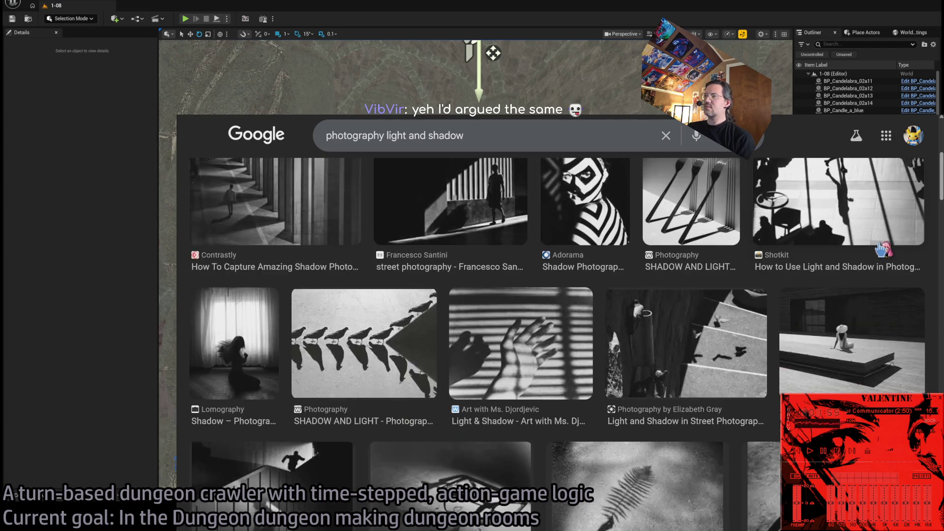
scroll(895, 242, "down", 3)
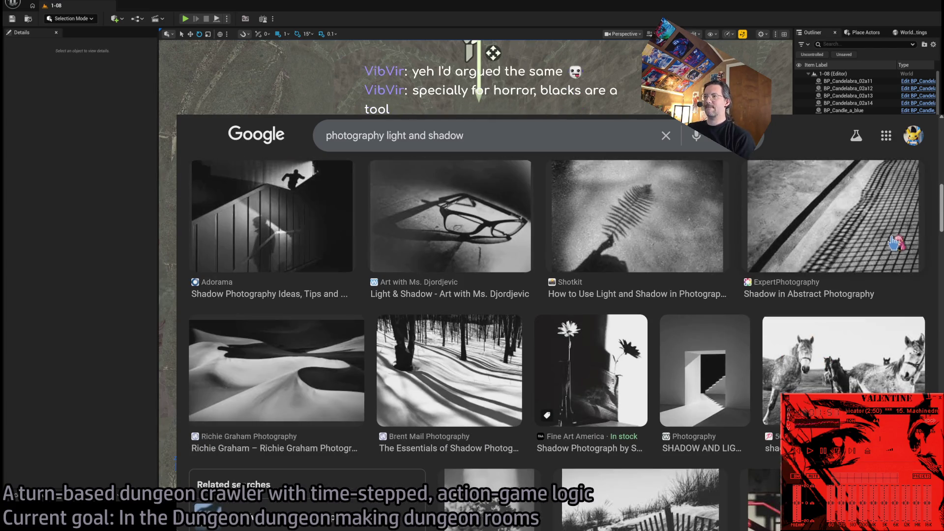
scroll(895, 242, "up", 1)
- Preview the staircase shadow photo, then the street photo with red railings
left_click(305, 280)
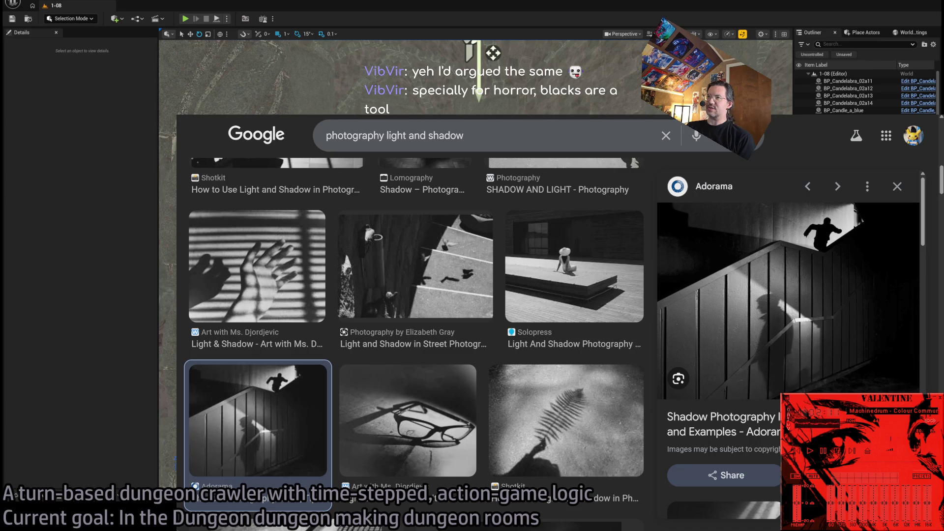
scroll(551, 379, "down", 10)
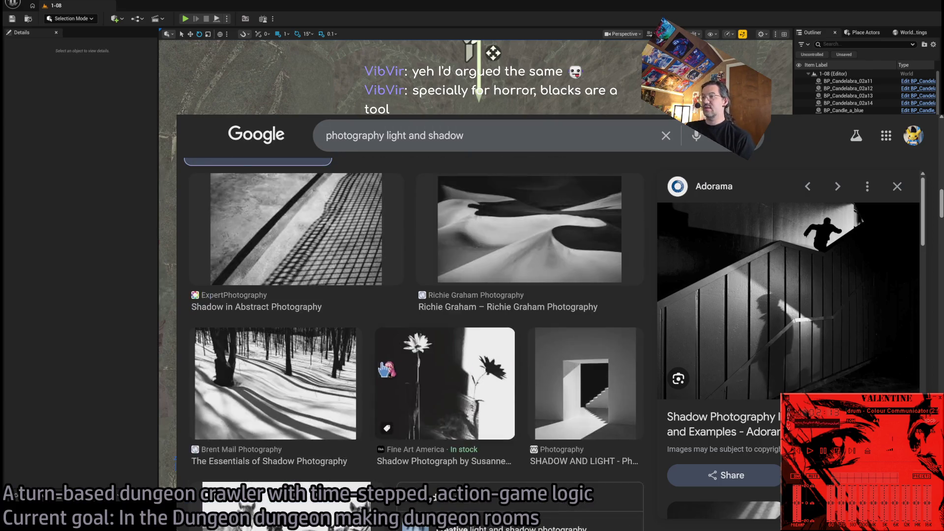
scroll(571, 330, "down", 7)
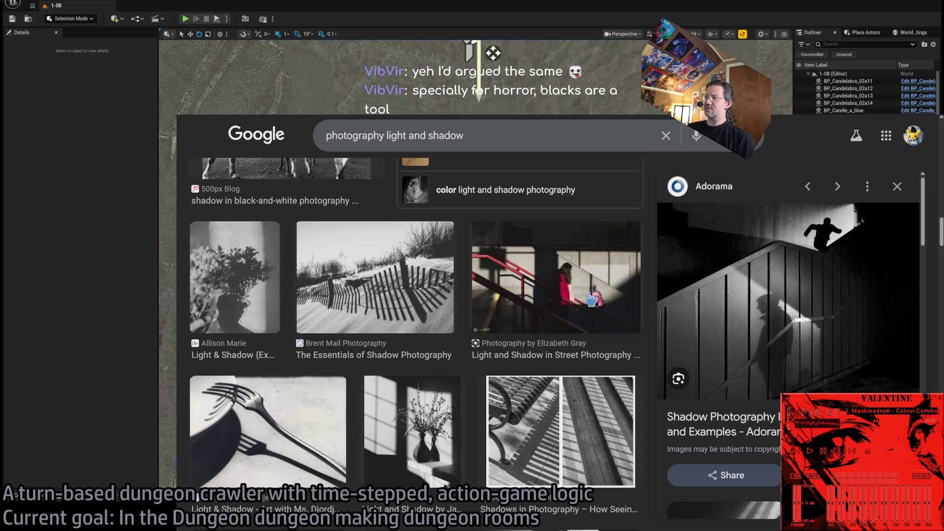
left_click(592, 298)
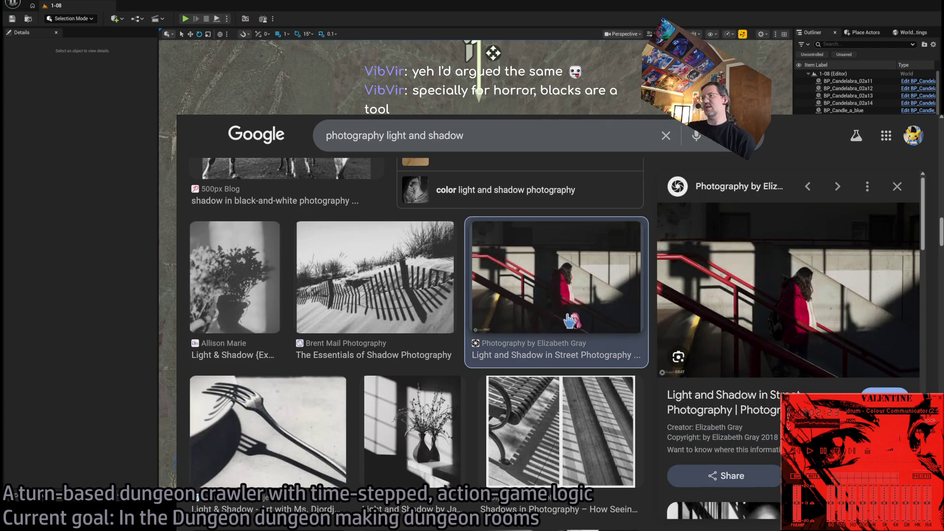
scroll(487, 336, "down", 2)
scroll(487, 336, "down", 4)
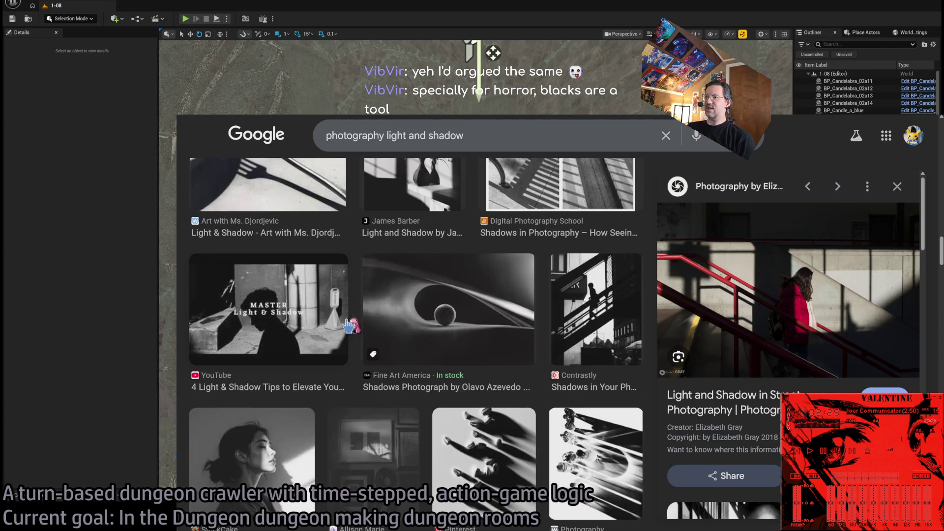
scroll(416, 285, "down", 7)
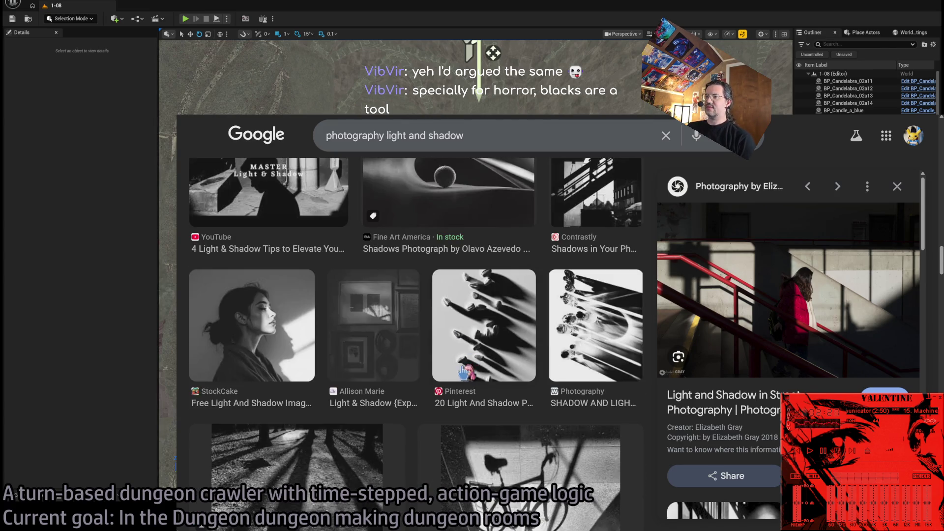
- Preview the long tree shadows, man carrying boxes, and arched-window silhouette photos
left_click(333, 247)
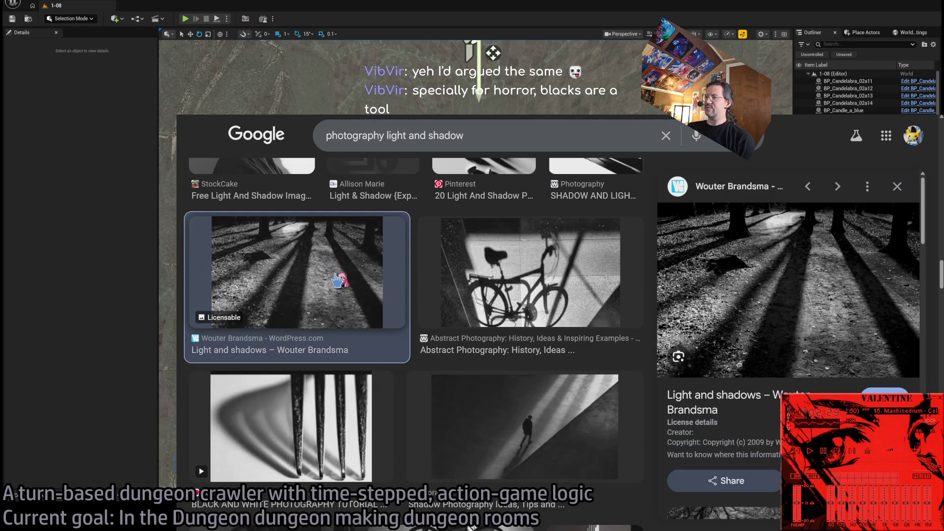
scroll(379, 286, "down", 4)
left_click(323, 369)
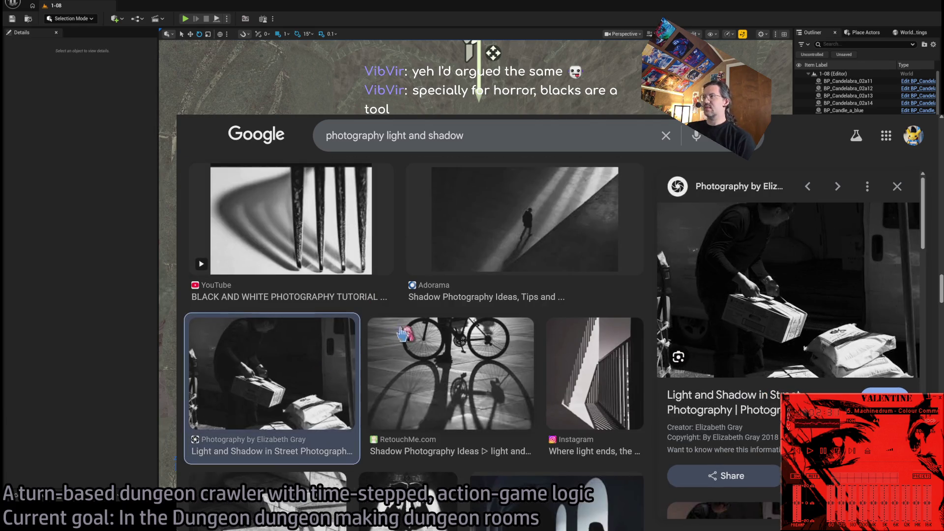
scroll(324, 352, "down", 1)
scroll(323, 352, "down", 4)
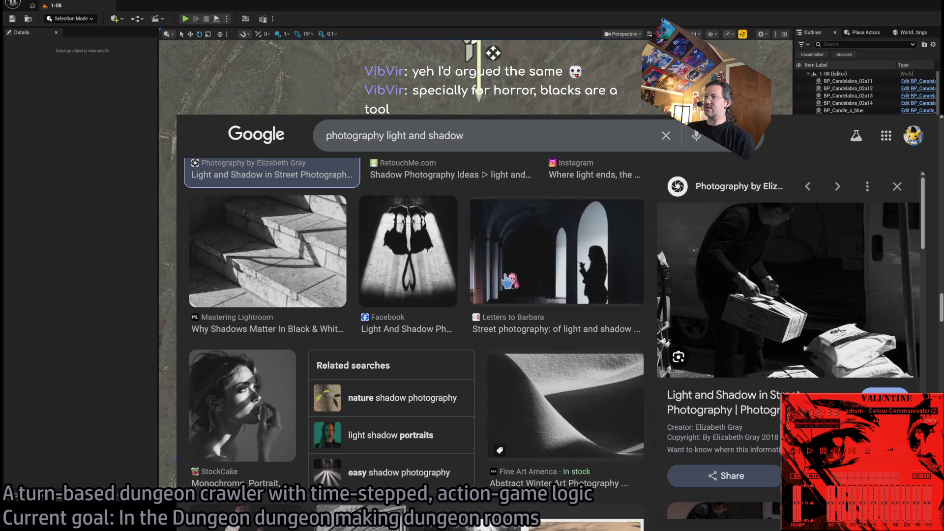
left_click(529, 279)
scroll(381, 344, "down", 5)
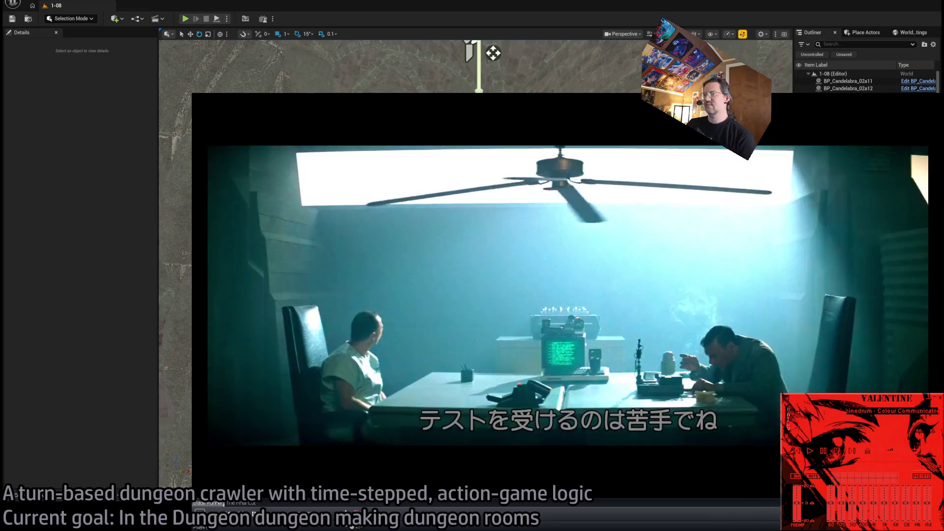
- Skip the Blade Runner film forward twice to the vid-phone call scene
left_click(393, 509)
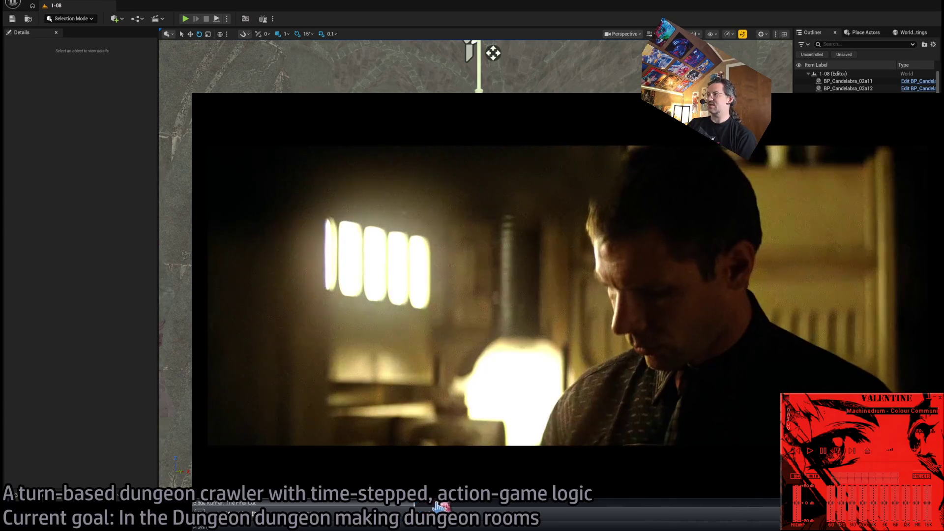
left_click(449, 507)
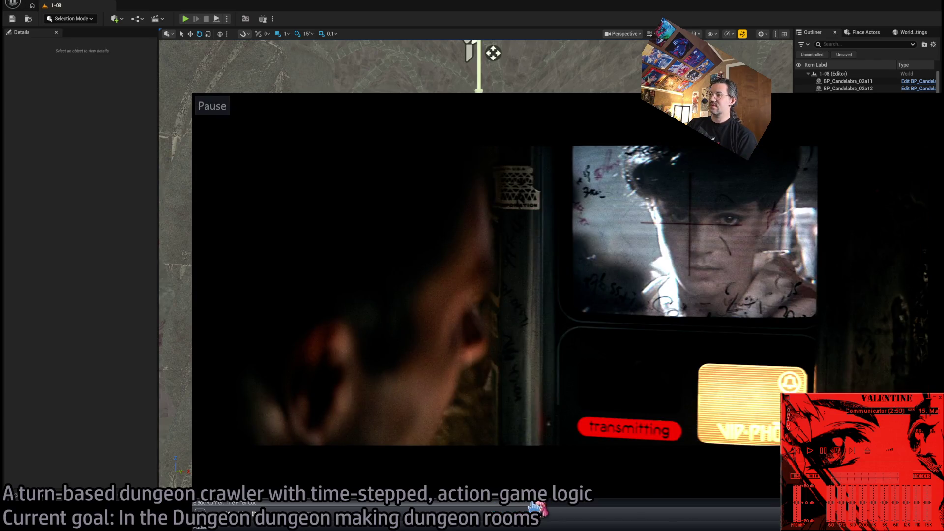
- Scrub through the film's moody scenes past the bar scene, then pause on an earlier scene
left_click_drag(534, 507, 553, 508)
left_click_drag(420, 507, 256, 509)
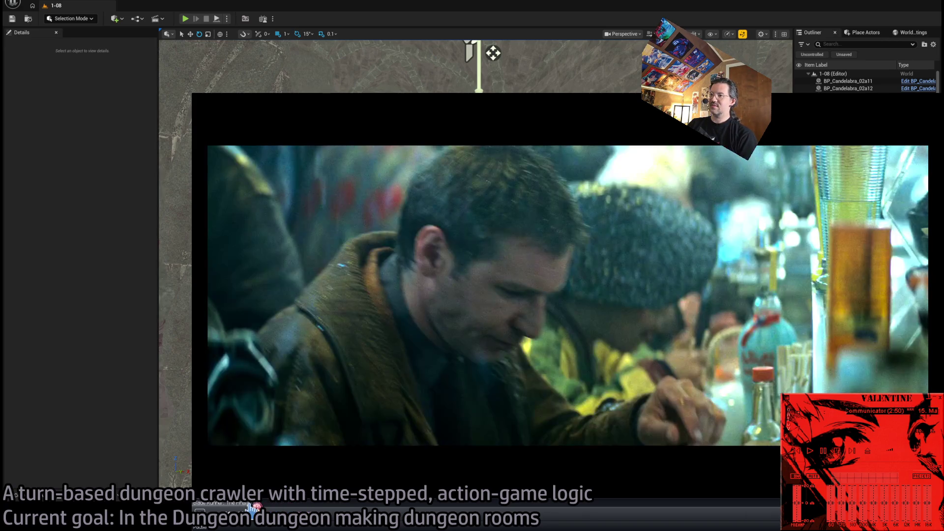
mouse_move(256, 508)
left_mouse_down()
mouse_move(777, 507)
mouse_move(666, 513)
mouse_move(669, 526)
left_mouse_up()
left_click(736, 464)
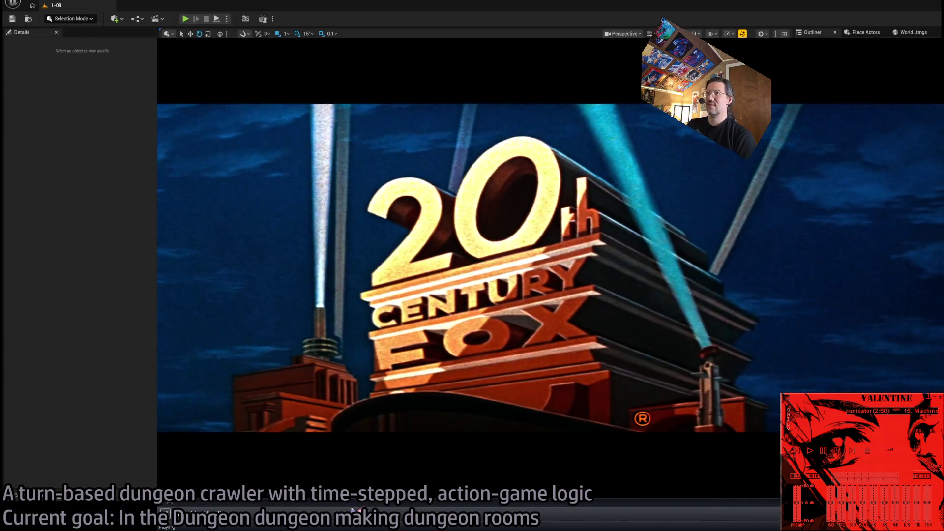
- Skip the second film's studio logo and jump back and forth between its dim interior scenes
left_click(355, 506)
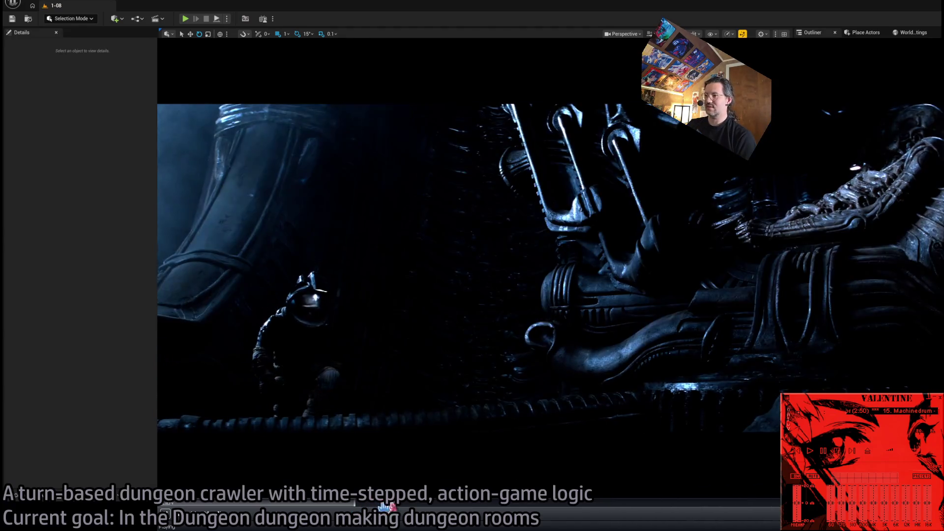
left_click(433, 506)
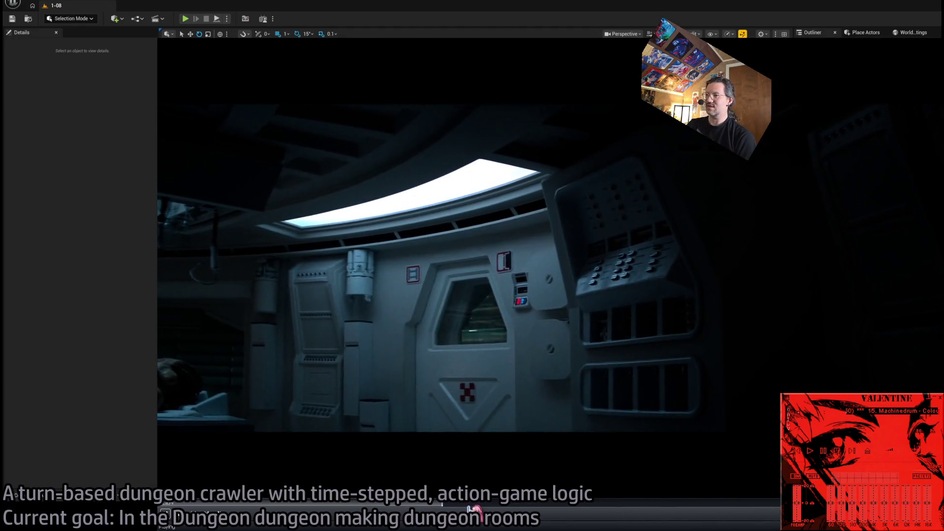
left_click(475, 506)
left_click(368, 507)
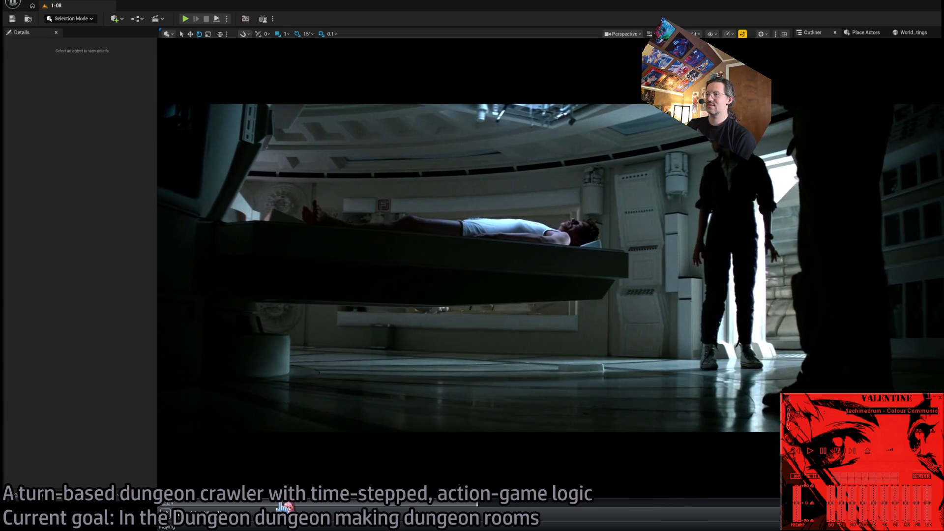
left_click(284, 507)
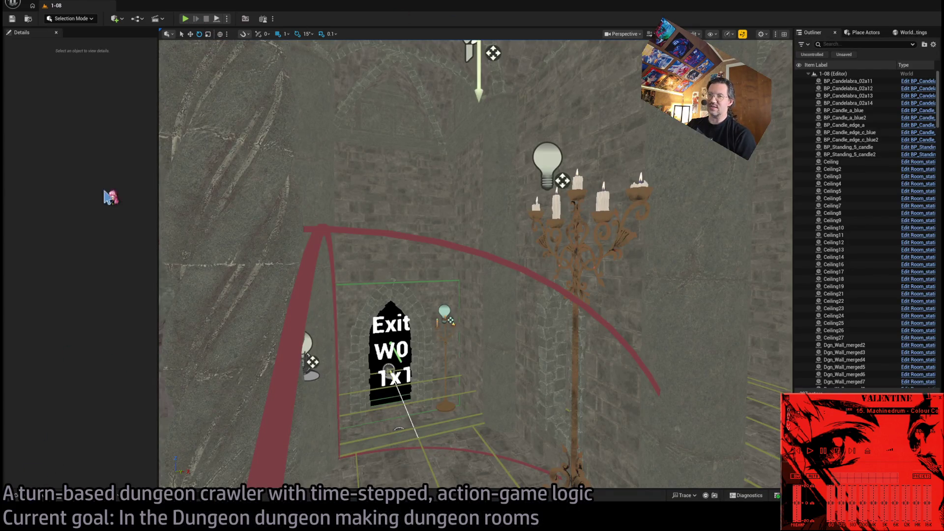
- Play-test level 1-08, moving the heroine forward and up-right and turning the camera around her
left_click(186, 20)
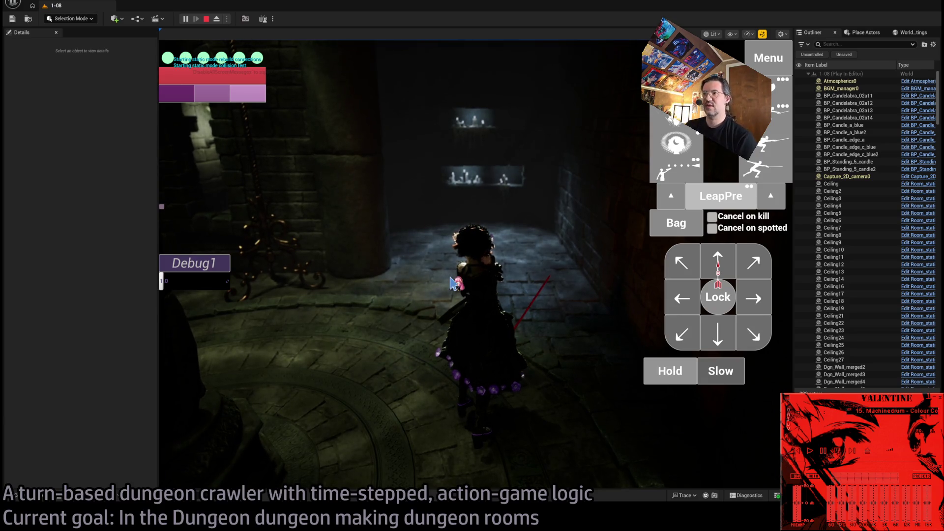
key("w")
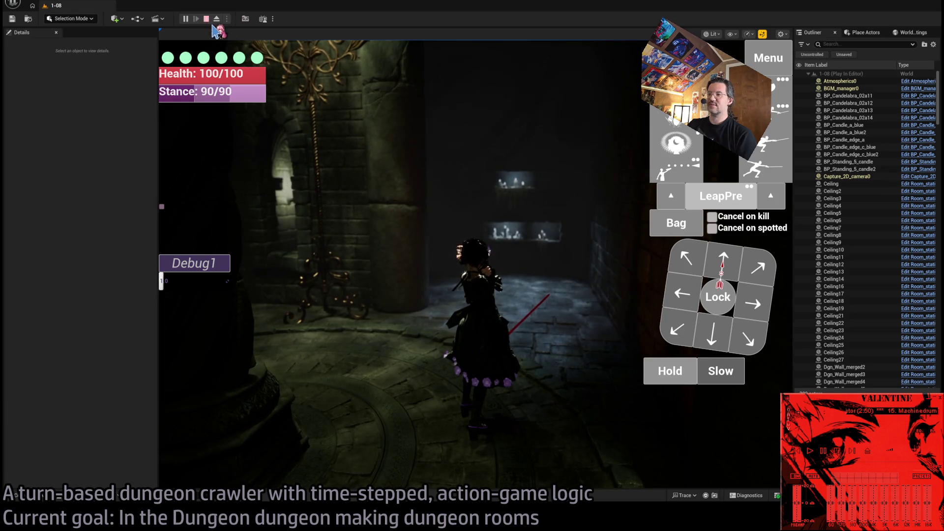
left_click(571, 288)
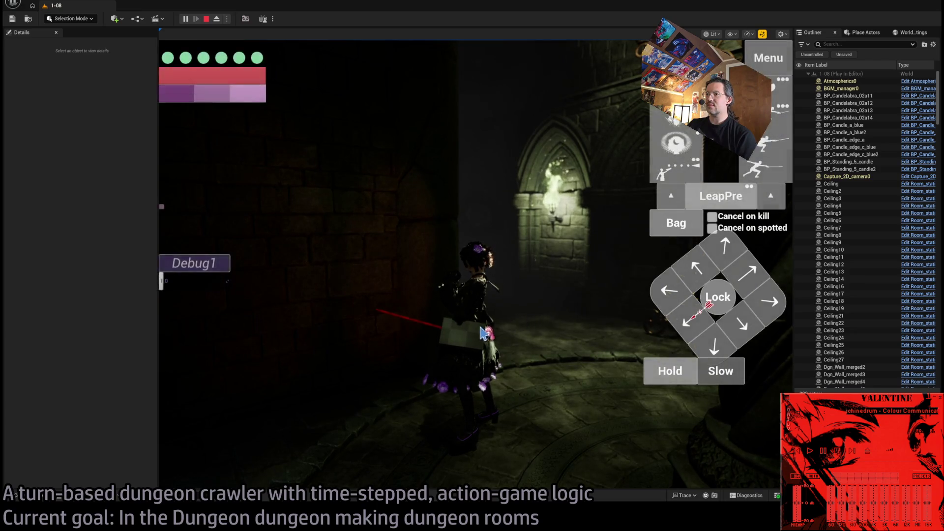
left_click(750, 268)
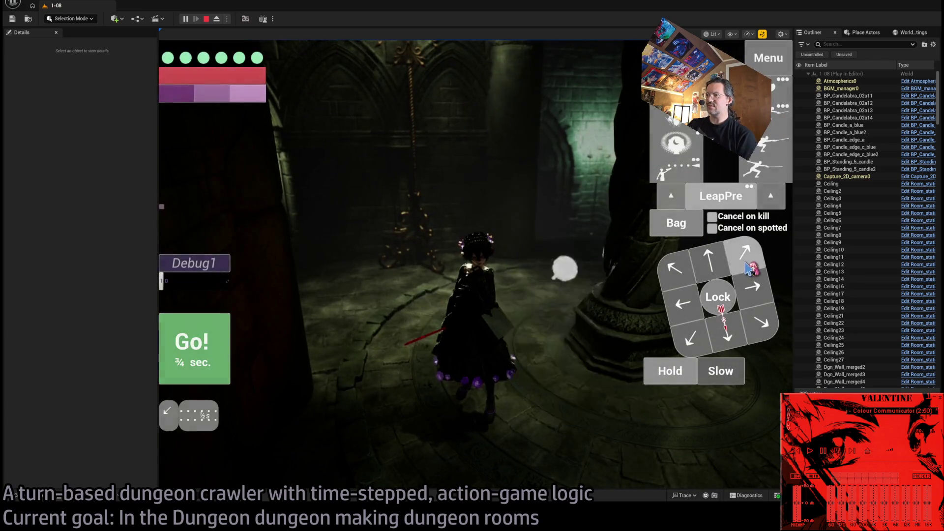
left_click(681, 378)
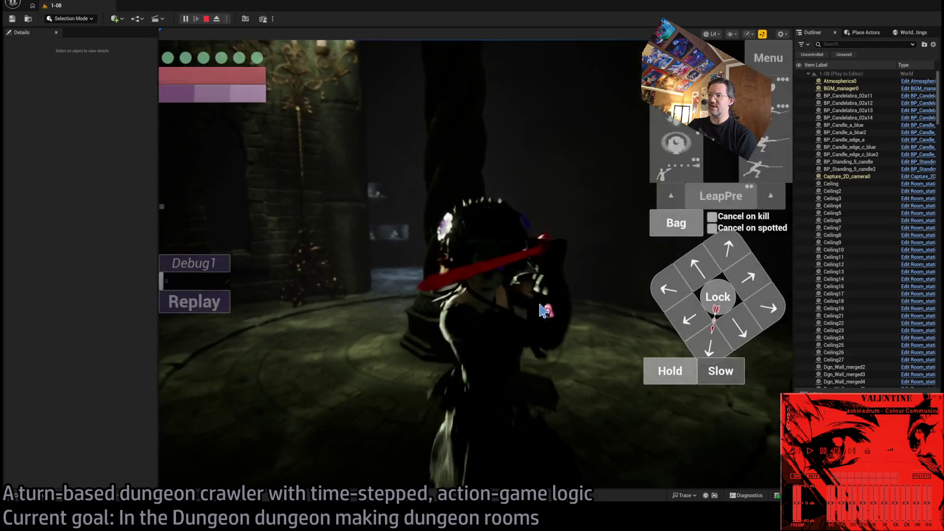
left_click(432, 389)
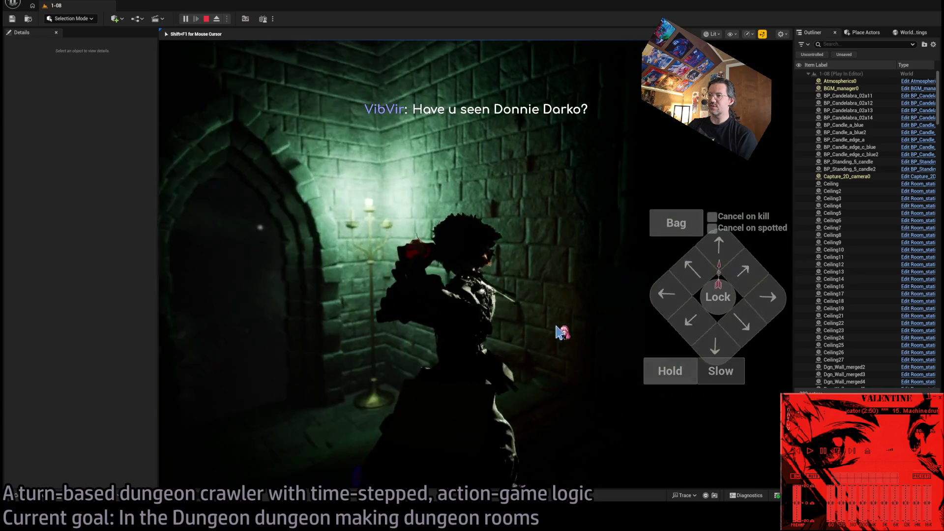
- Look down the corridor, then queue and run one-second, half-second forward and leftward moves
left_click(533, 320)
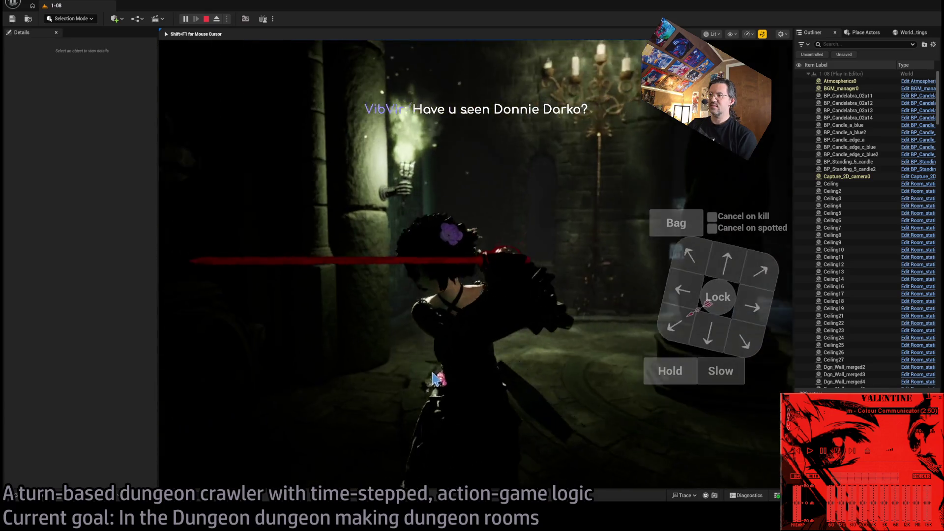
left_click(715, 279)
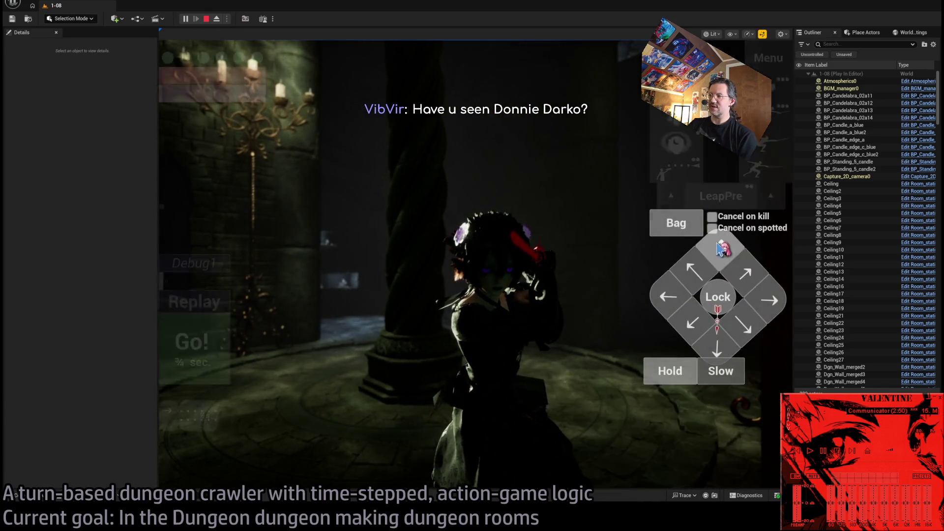
left_click(216, 338)
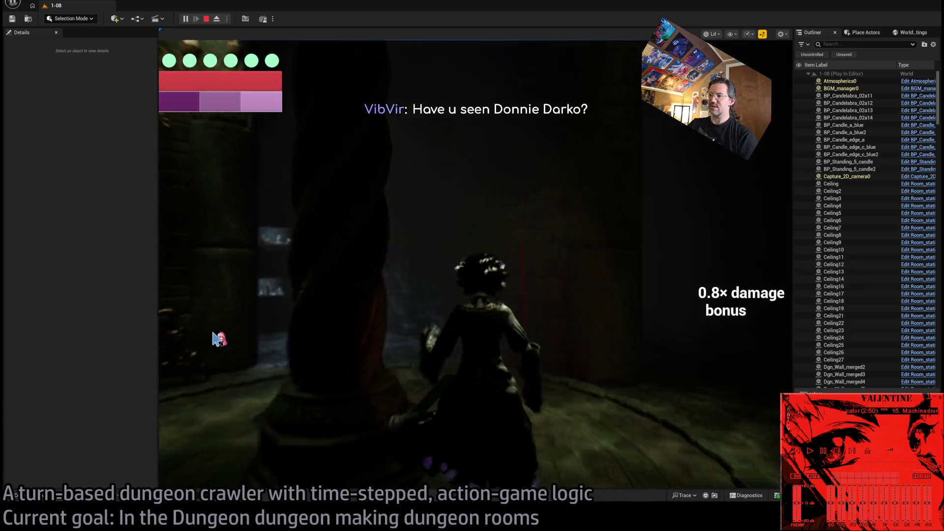
left_click(715, 260)
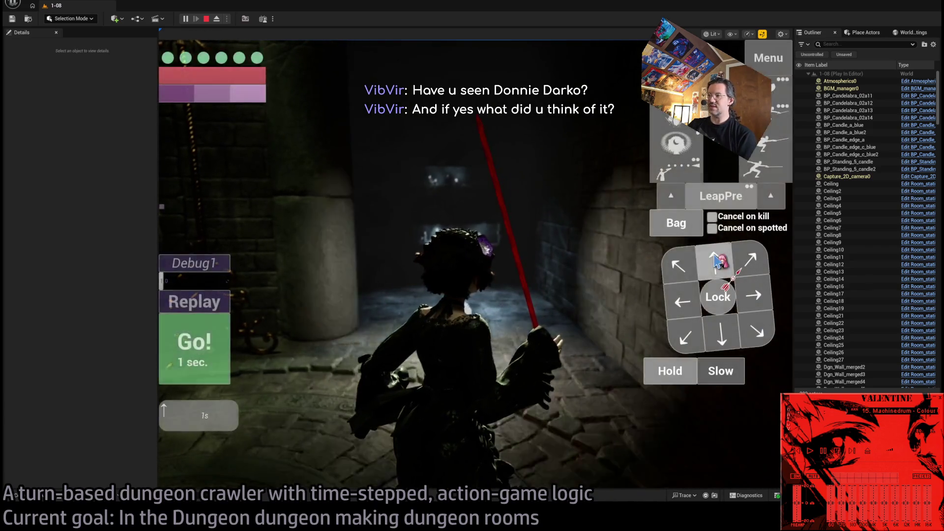
left_click(714, 261)
left_click(682, 302)
left_click(266, 335)
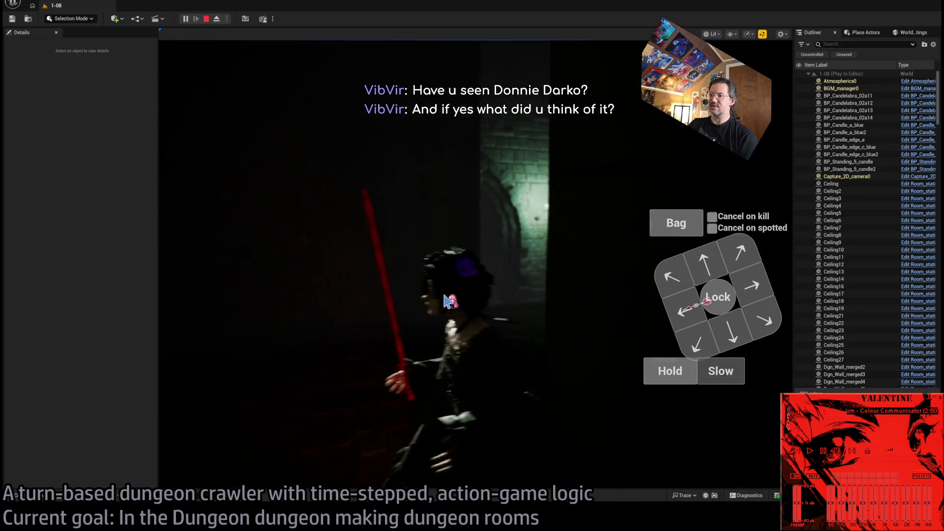
- Run a short forward and diagonal up-right move, hold one turn, then stop the play session
left_click(705, 266)
left_click(751, 260)
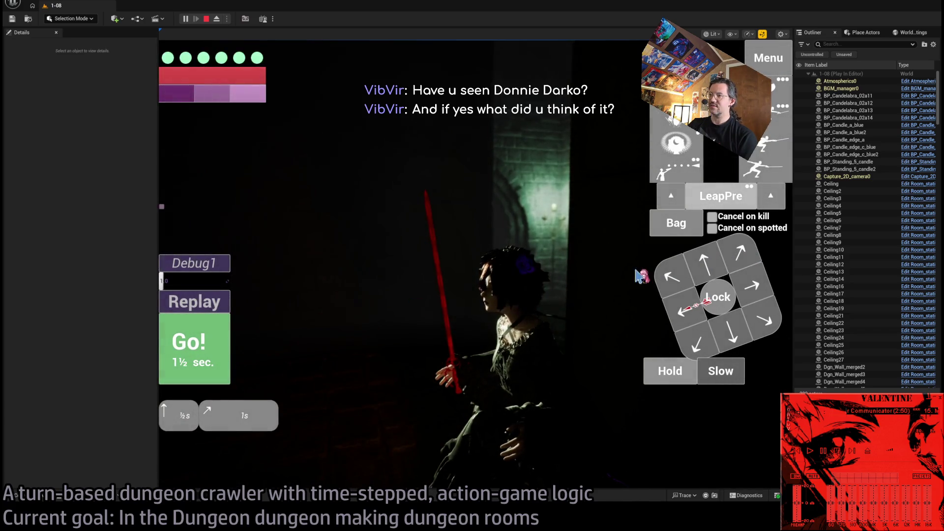
left_click(213, 364)
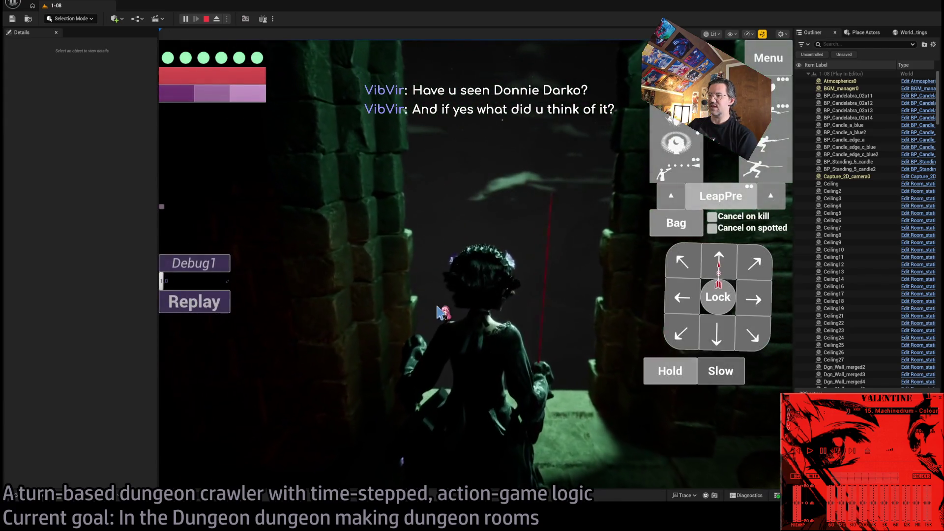
left_click(331, 274)
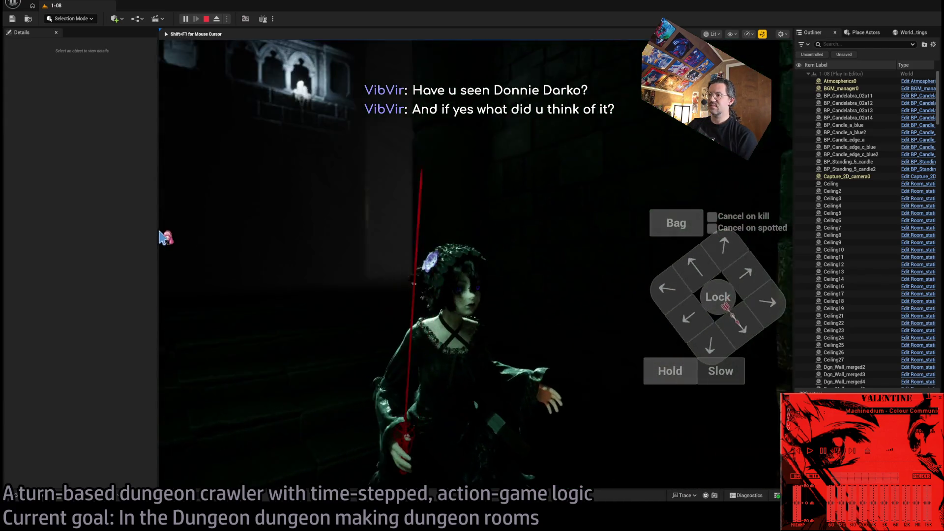
left_click(685, 382)
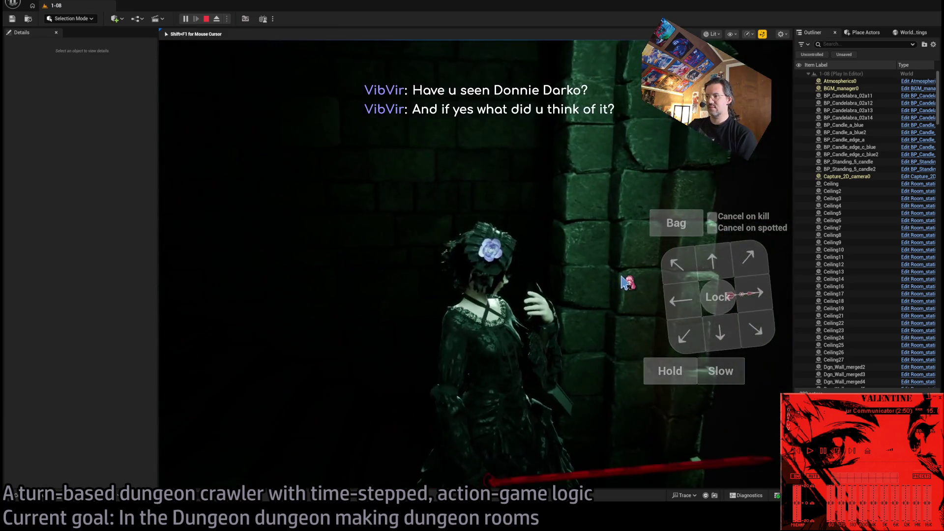
left_click(209, 18)
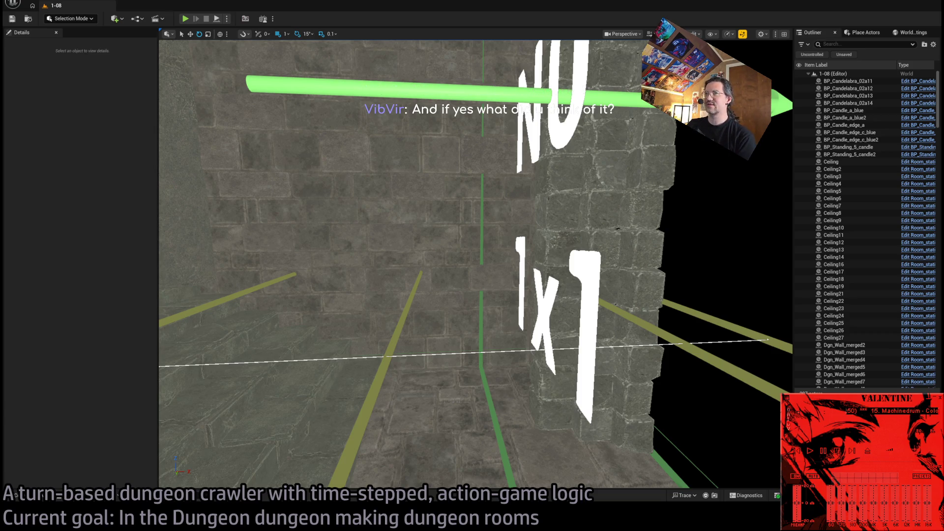
- Fly the editor camera to the twisted column and candelabra beside the Enemy marker
left_click_drag(475, 264, 475, 264)
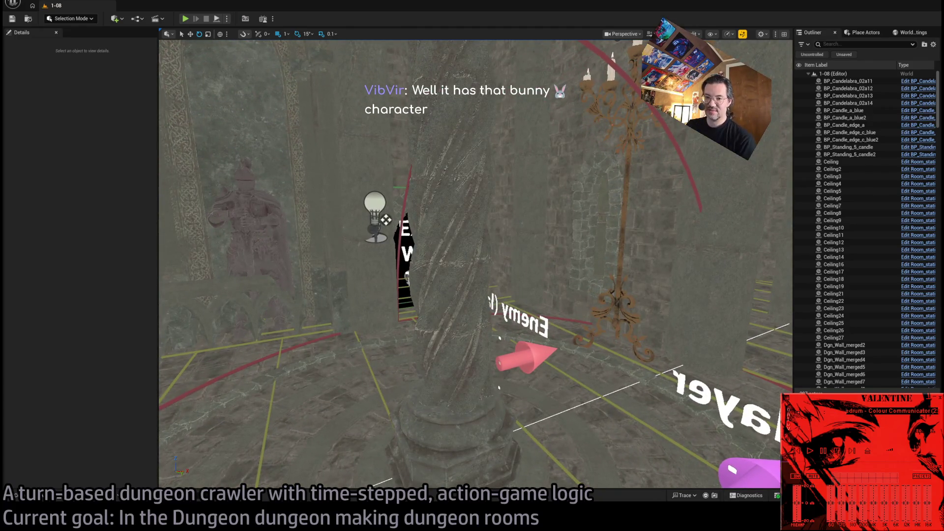
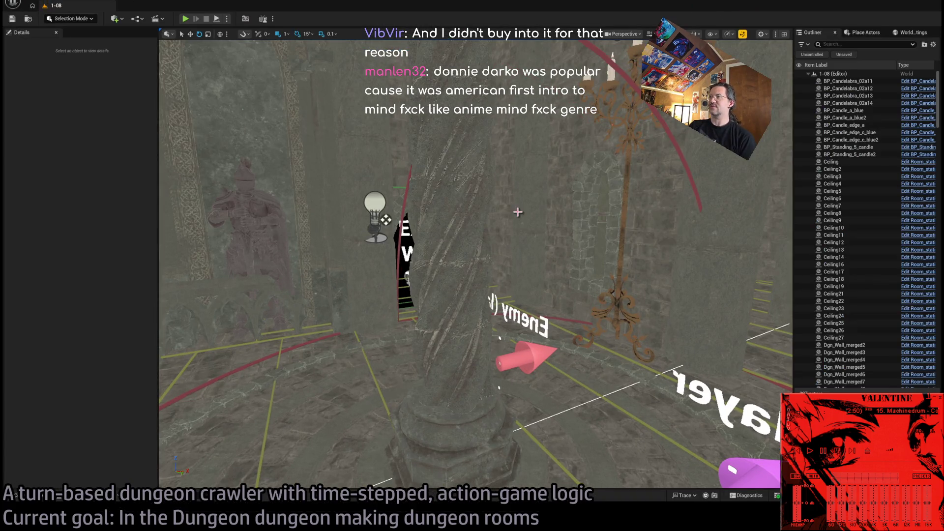
- Frame the Dgn_Wall_window1 wall piece, then select archway SM_Dgn_Archway_merged3 at Exit S0
mouse_move(497, 201)
left_mouse_down()
mouse_move(443, 121)
mouse_move(447, 150)
mouse_move(485, 195)
left_mouse_up()
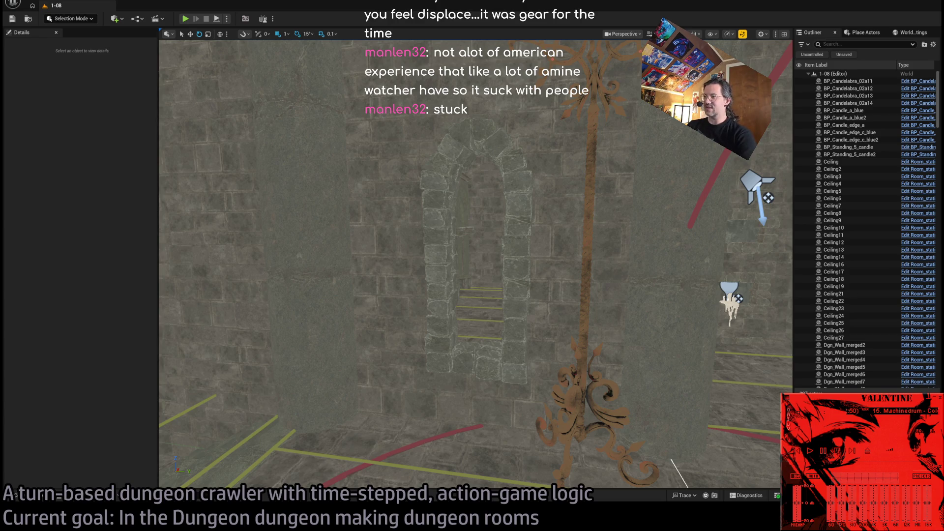
left_click(476, 246)
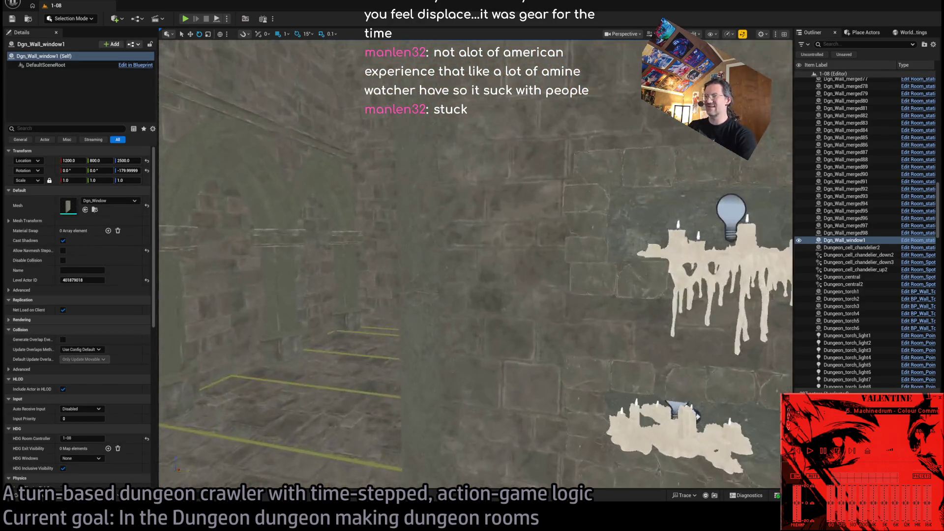
key("f")
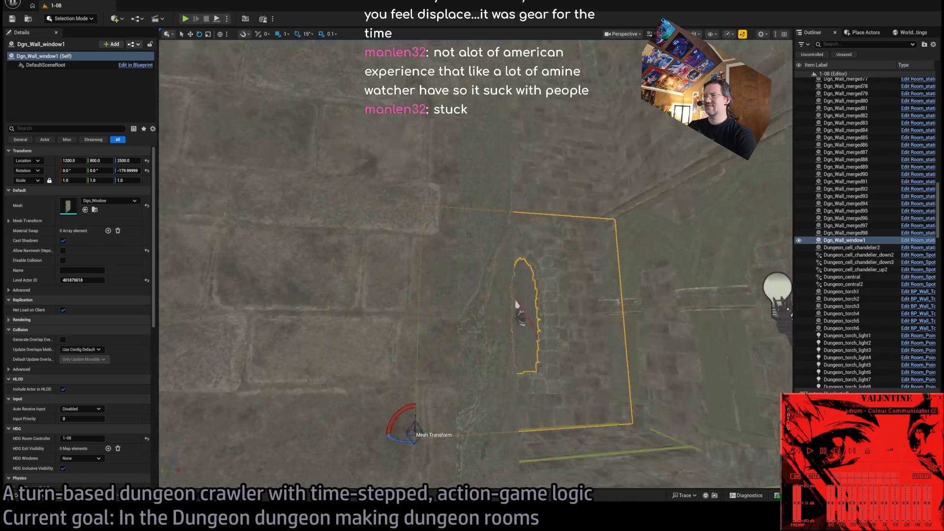
scroll(517, 305, "up", 5)
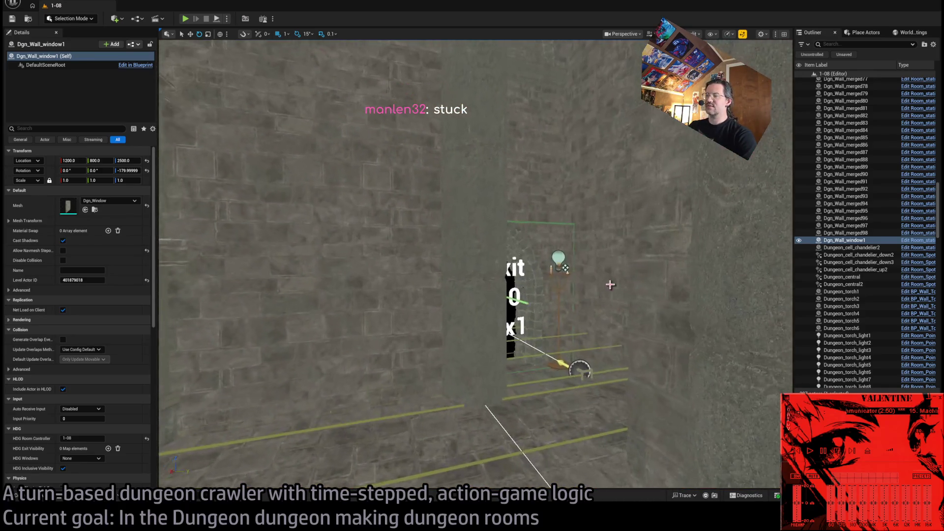
left_click(561, 283)
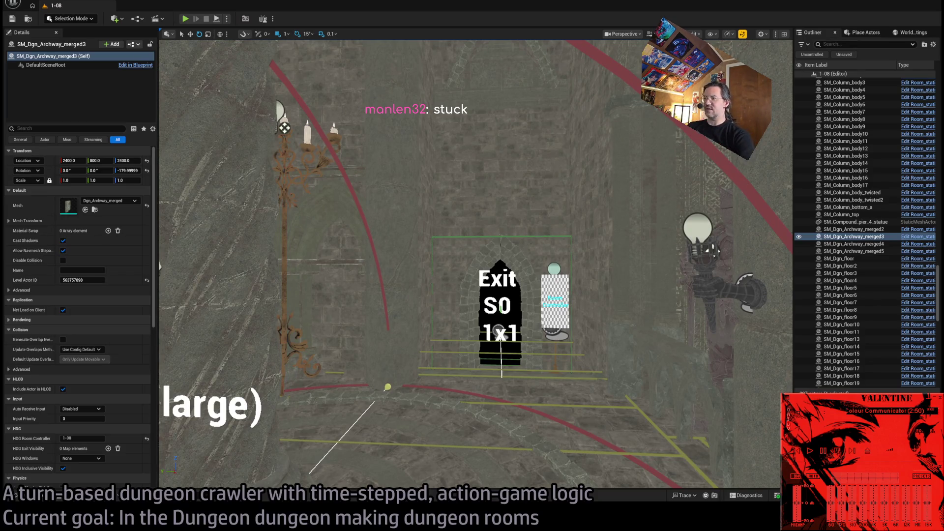
- Zoom through archway SM_Dgn_Archway_merged5, then select the Room_nav_Central floor grid
left_click(501, 295)
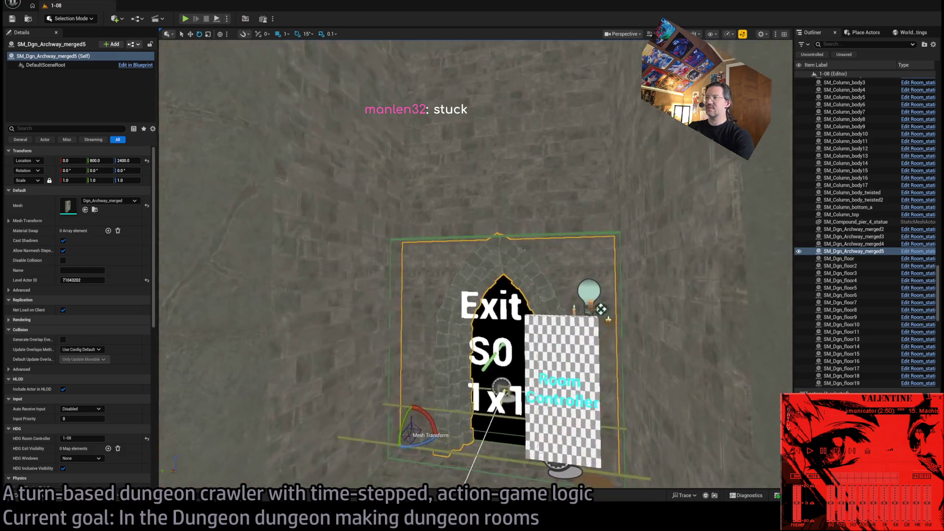
scroll(474, 266, "up", 6)
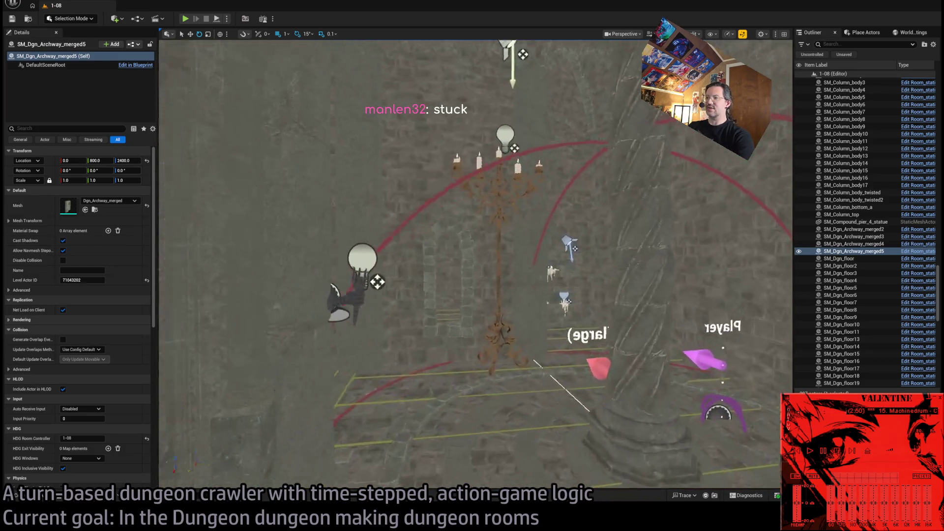
scroll(606, 285, "down", 6)
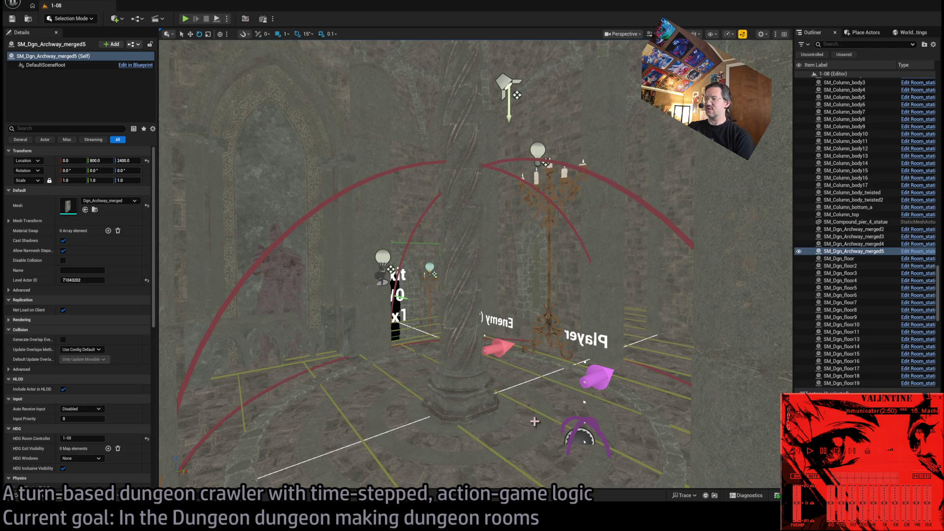
left_click(481, 392)
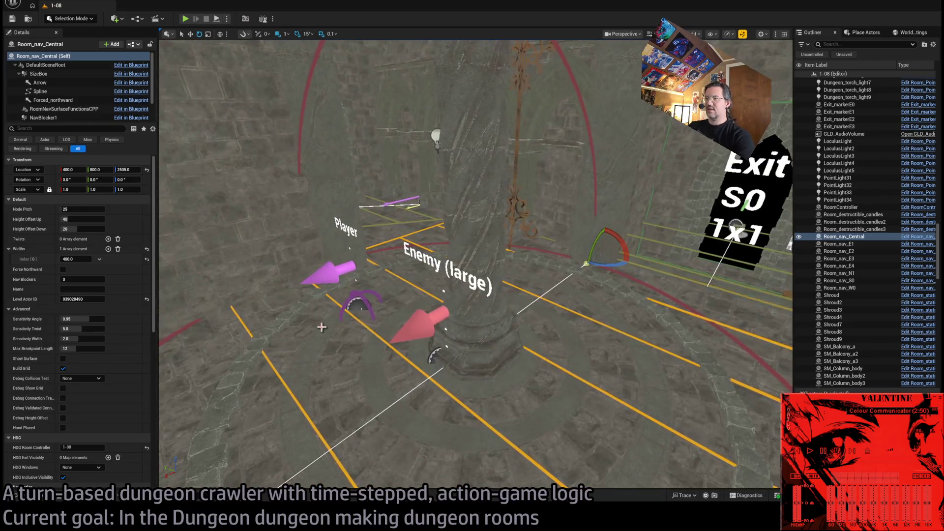
- Select the red Enemy (large) Spawn_marker and check its Type in Details
left_click(437, 325)
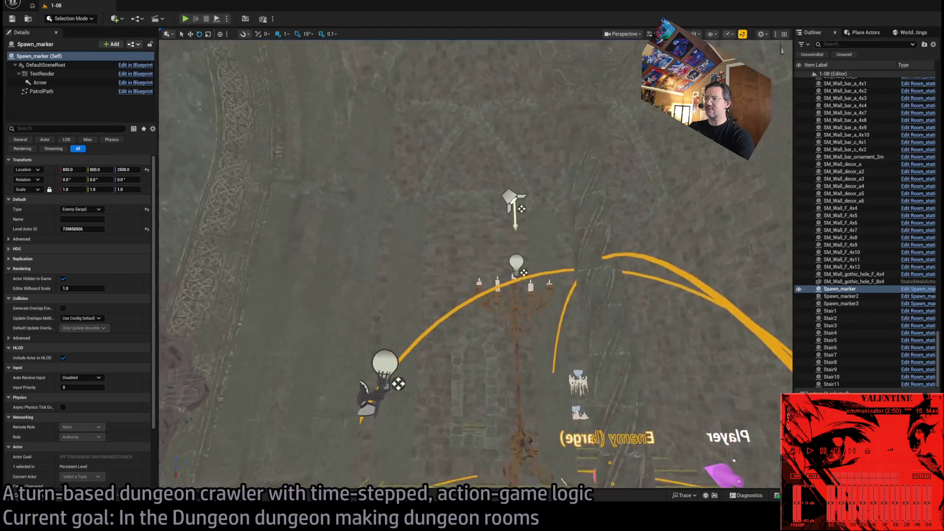
key("a")
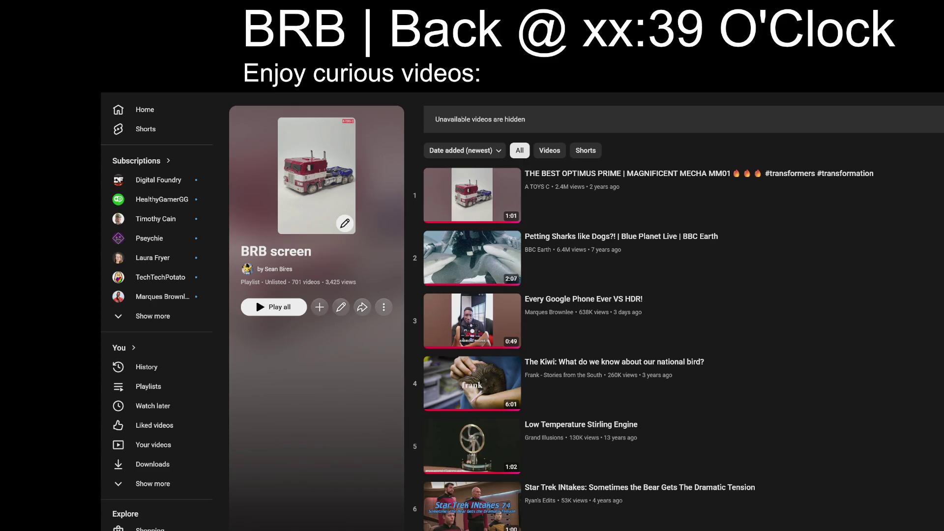
- Change the BRB return time from 39 to 10, reading 'Back @ xx:10 O'Clock'
key("Delete")
key("Delete")
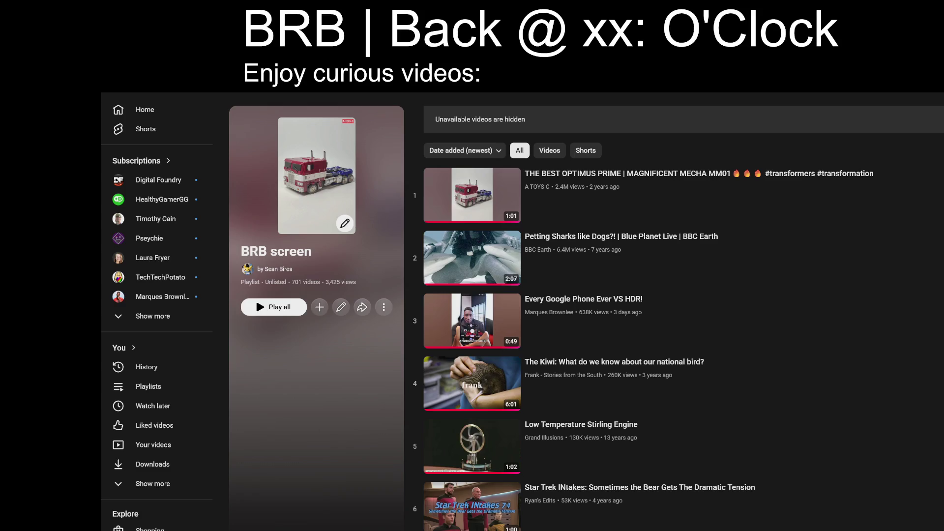
type("10")
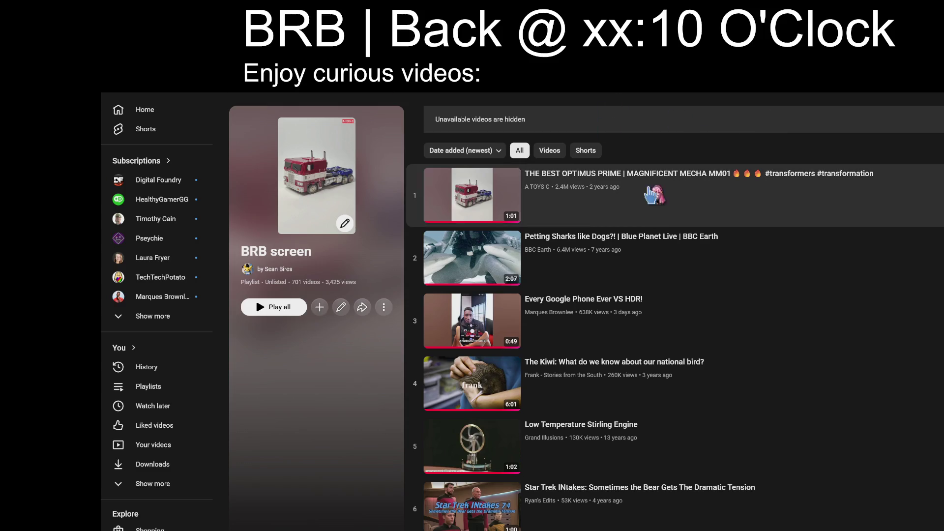
- Play the first BRB playlist video with sound in theater mode, then reopen the Content Drawer
left_click(654, 196)
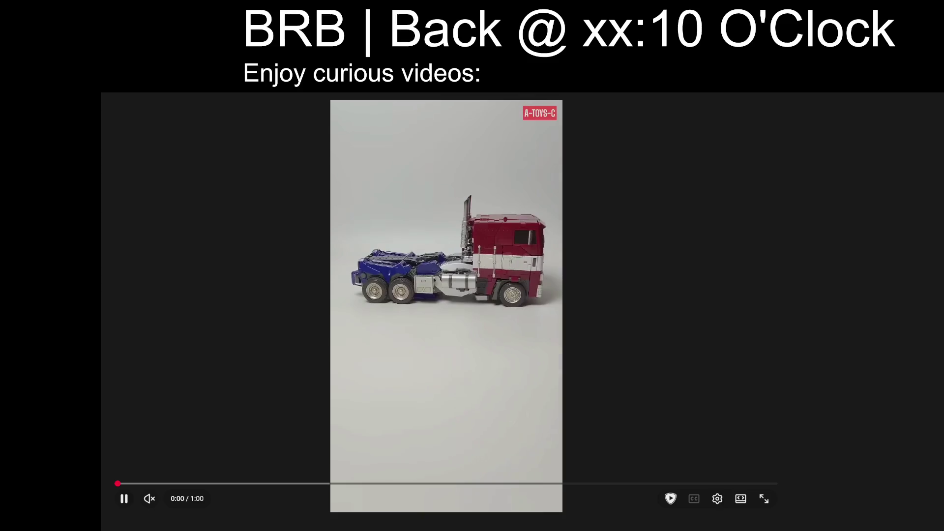
left_click(204, 499)
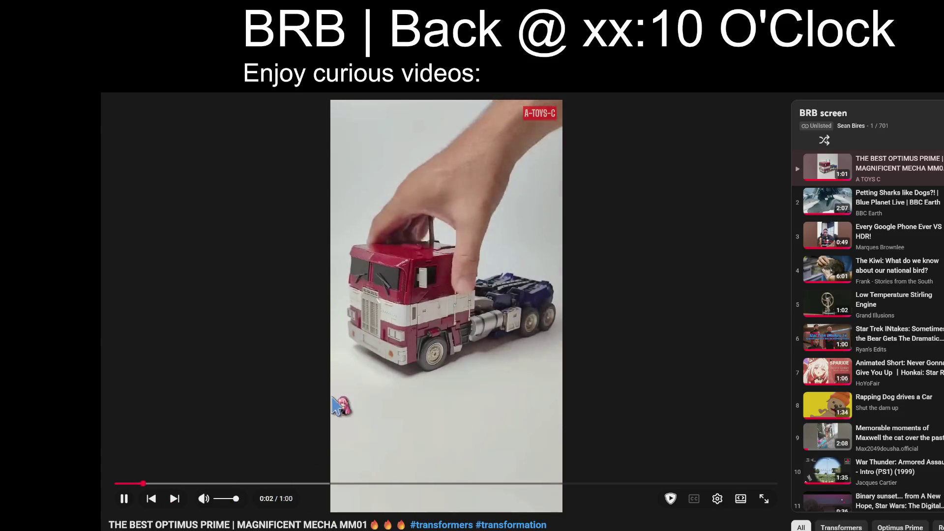
left_click_drag(120, 488, 120, 490)
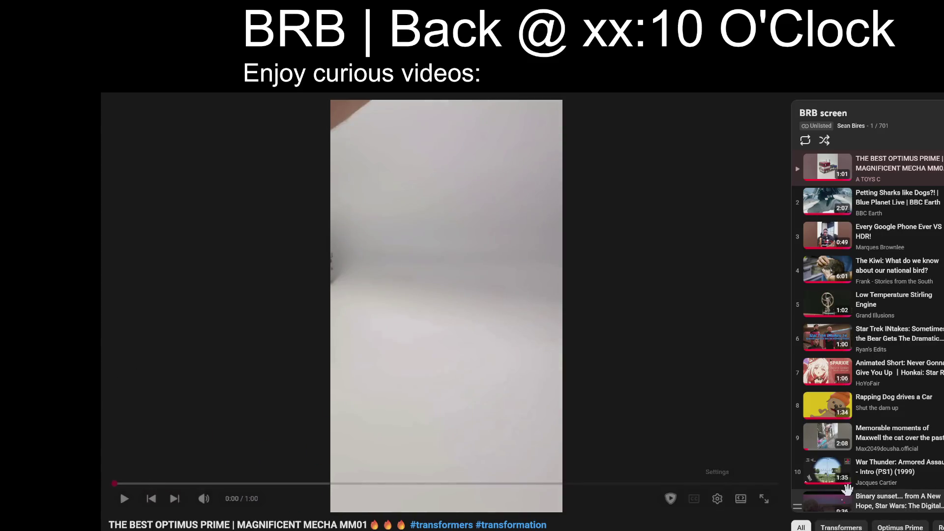
left_click(741, 499)
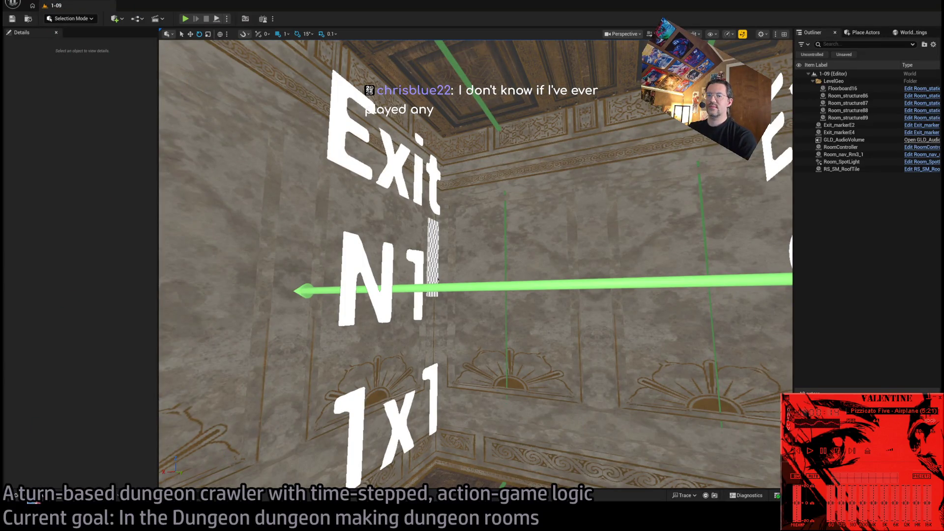
left_click(32, 496)
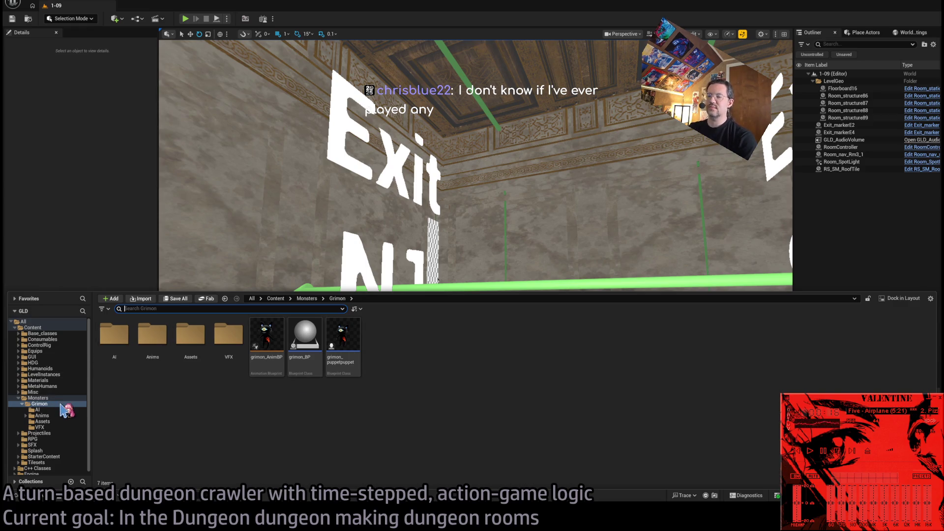
- Expand Content > LevelInstances and open the Mansion folder of room levels
left_click(59, 327)
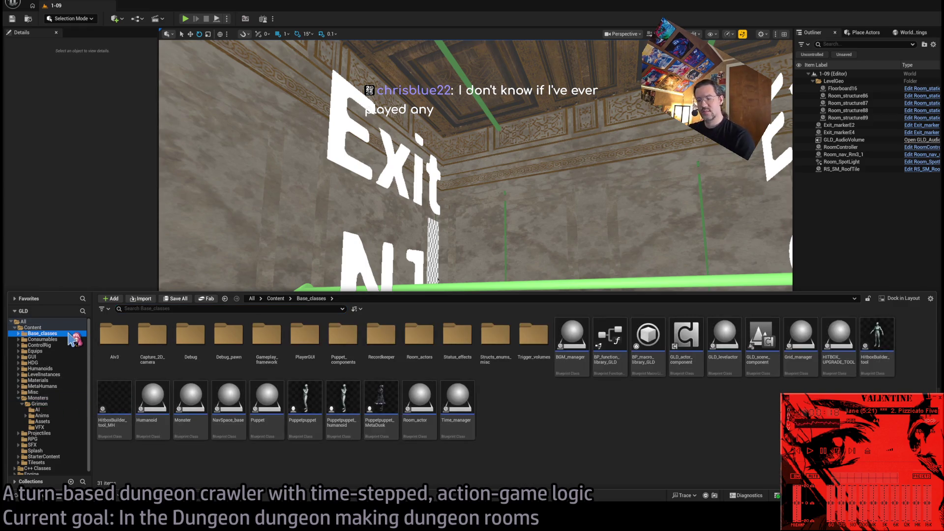
left_click(59, 339)
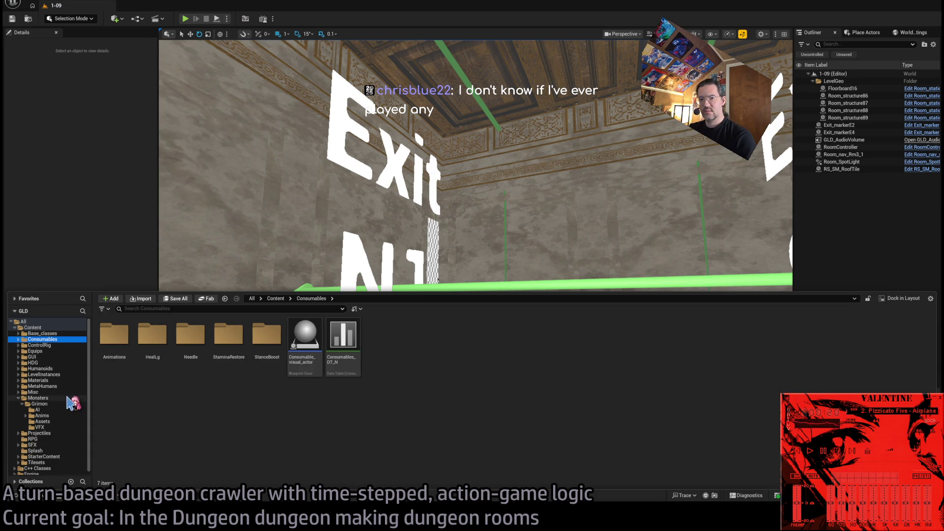
left_click(47, 374)
double_click(114, 335)
- Start renaming level 1-09, then back out leaving its name as 1-09
left_click(527, 339)
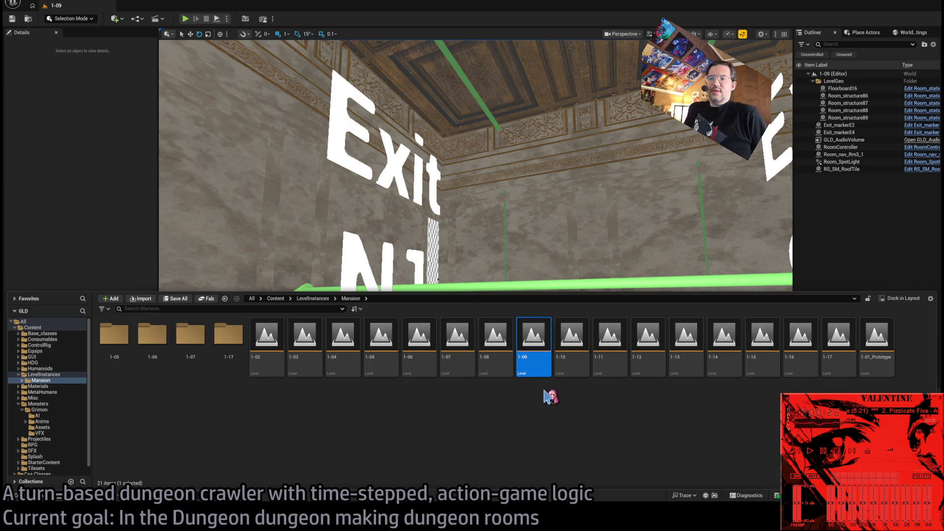
key("F2")
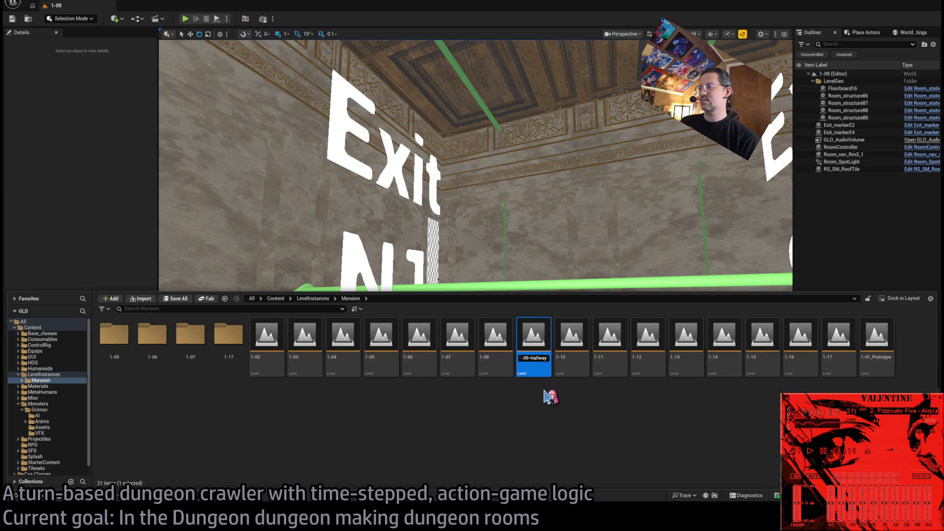
key("BackSpace")
key("BackSpace")
key("Return")
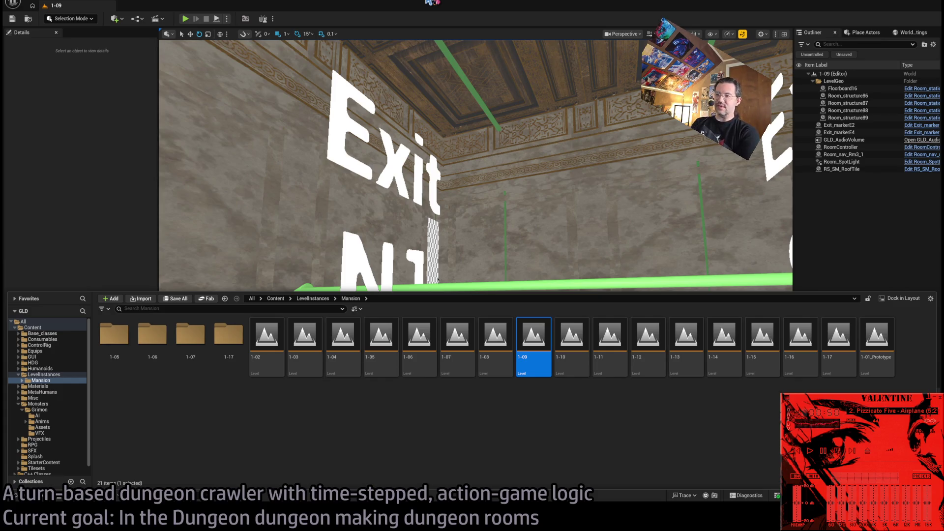
- Open level 1-11 and select one of its wall pieces, flying around the room corner
double_click(610, 340)
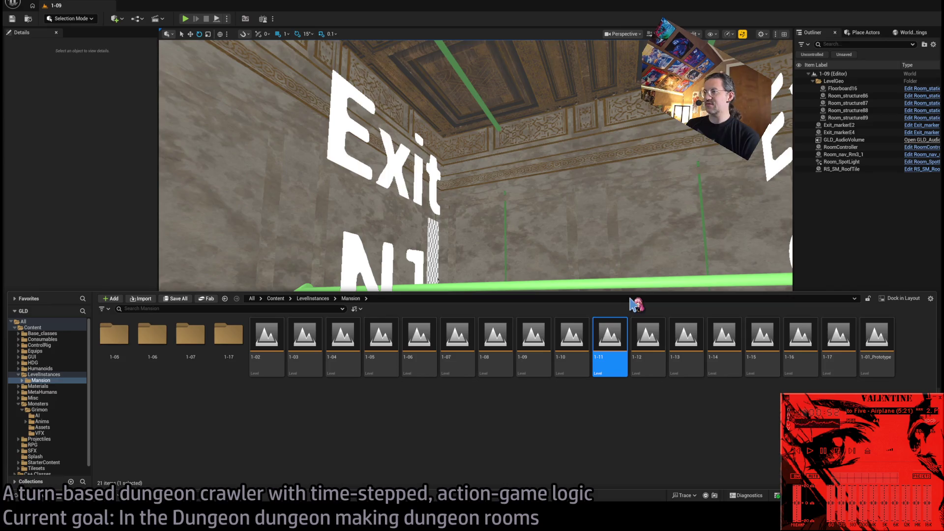
left_click(327, 247)
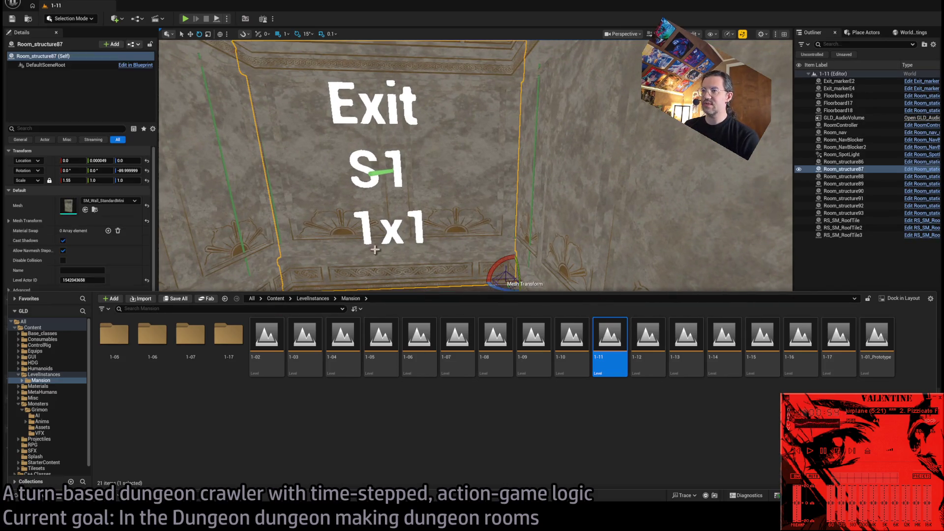
mouse_move(381, 337)
left_mouse_down()
mouse_move(483, 306)
mouse_move(285, 328)
mouse_move(521, 231)
mouse_move(541, 320)
mouse_move(596, 424)
left_mouse_up()
left_click_drag(655, 278, 655, 278)
- Select the room's exit markers including Exit N1, then orbit to view the whole room
left_click(655, 279)
left_click_drag(465, 224, 465, 224)
left_click(465, 224)
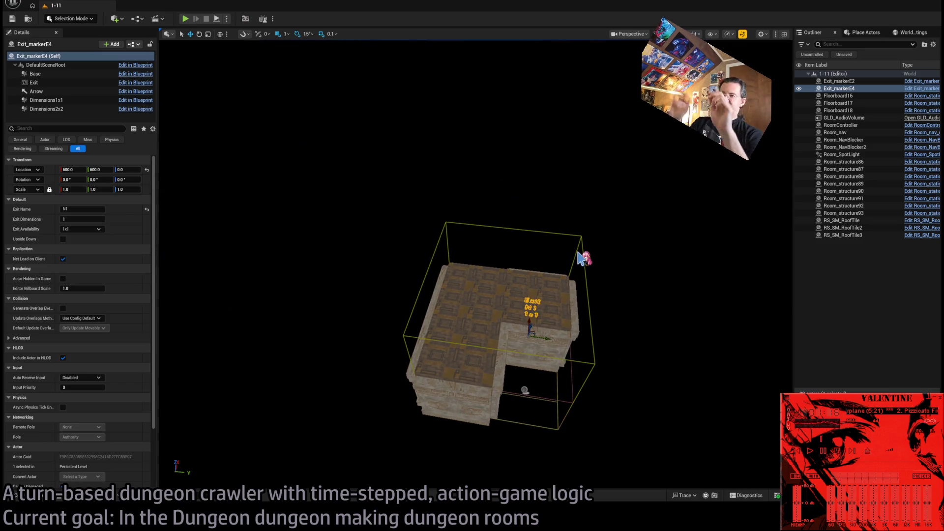
left_click_drag(580, 254, 580, 255)
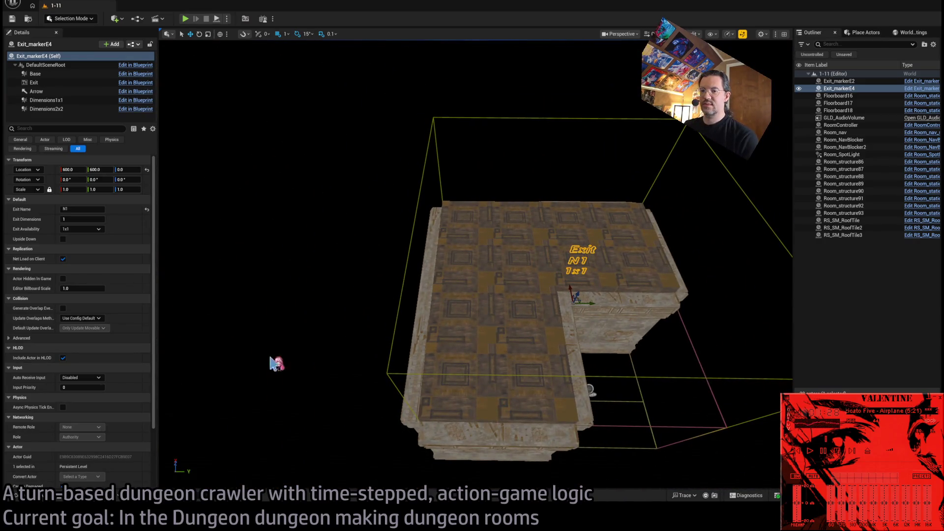
- Deselect the marker and bring the Mansion room level list back up
left_click(39, 498)
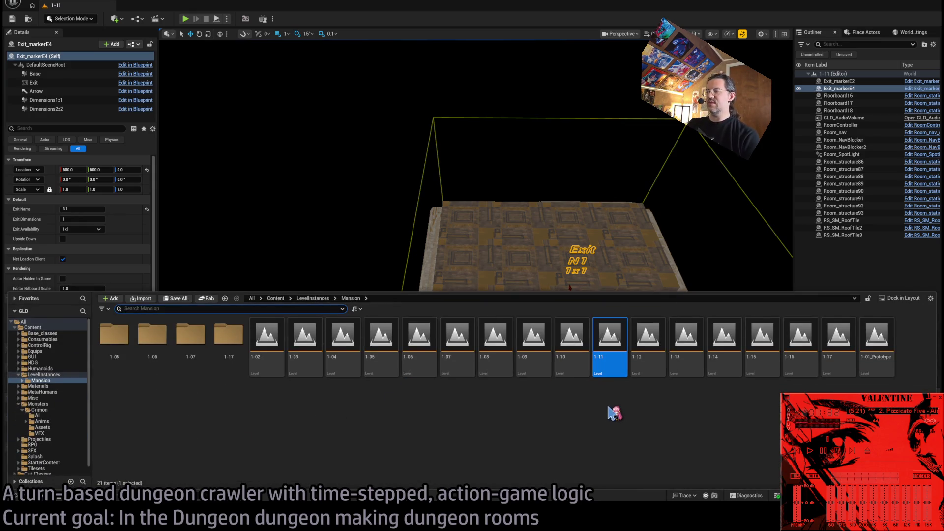
left_click(349, 209)
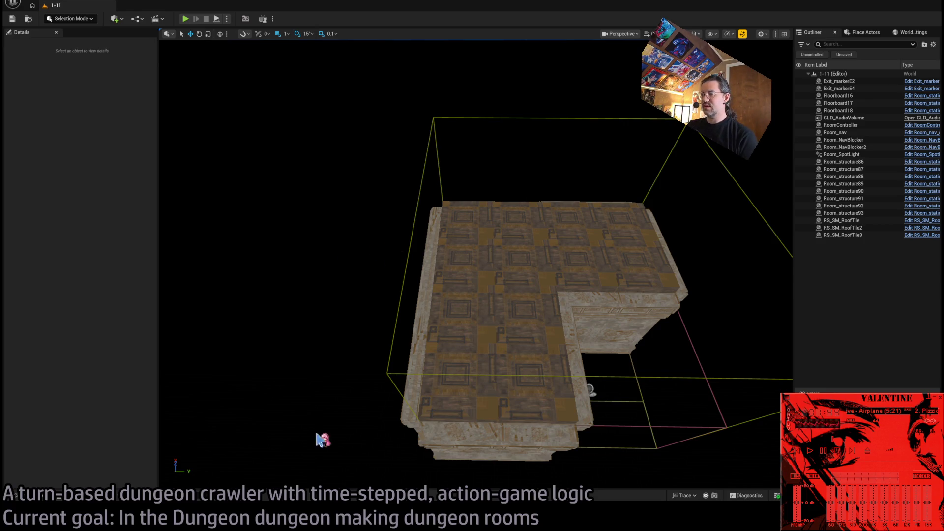
left_click(27, 496)
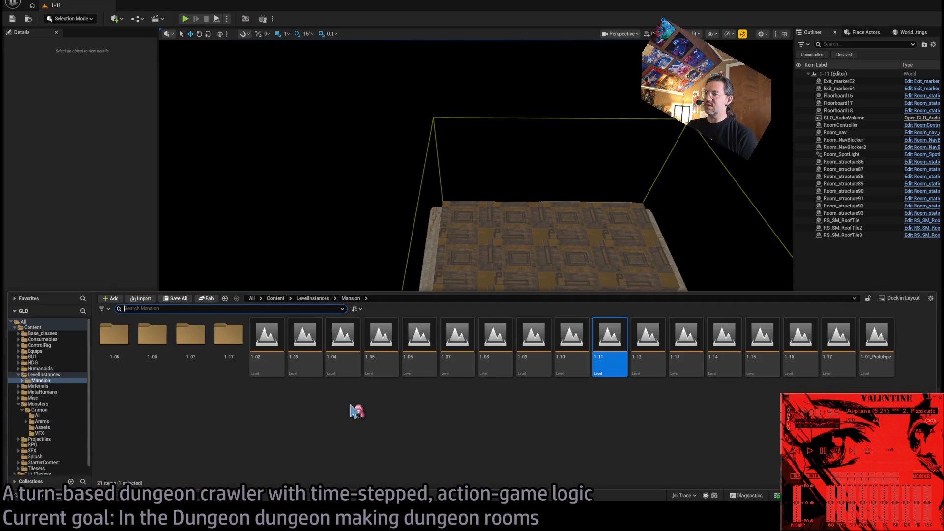
- Open levels 1-12 and 1-13 in turn, enlarging the 3D viewport to look around
double_click(659, 343)
left_click_drag(583, 232, 600, 242)
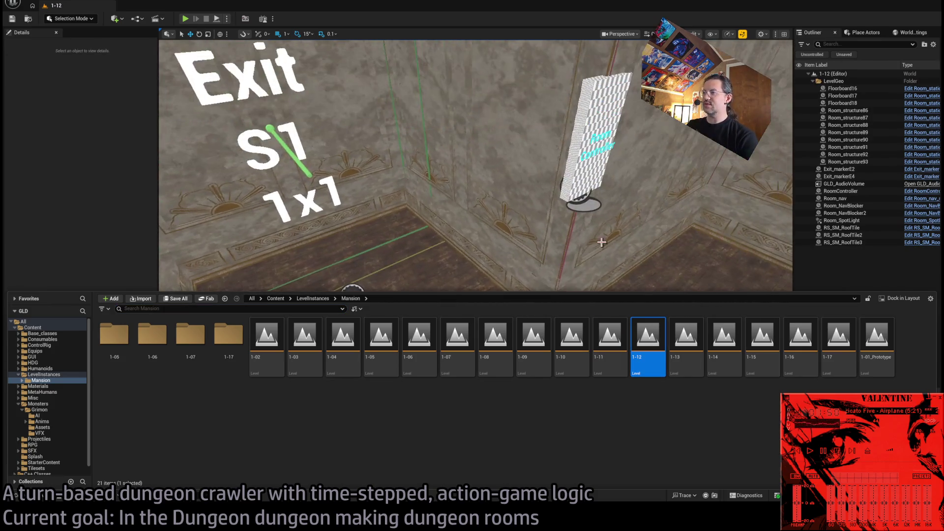
mouse_move(650, 292)
left_mouse_down()
mouse_move(659, 419)
mouse_move(675, 404)
left_mouse_up()
double_click(677, 413)
mouse_move(475, 205)
left_mouse_down()
mouse_move(494, 209)
mouse_move(407, 72)
left_mouse_up()
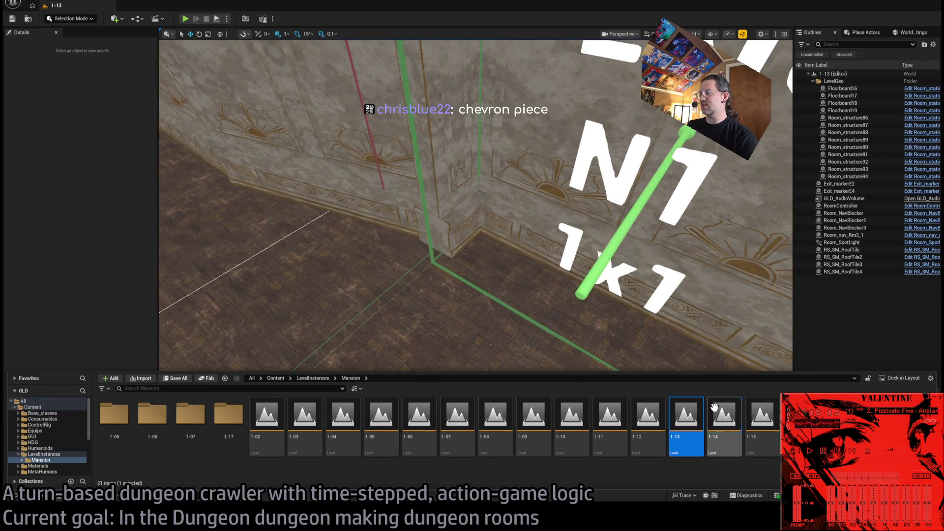
- Open level 1-14, then move on to open level 1-15
double_click(725, 416)
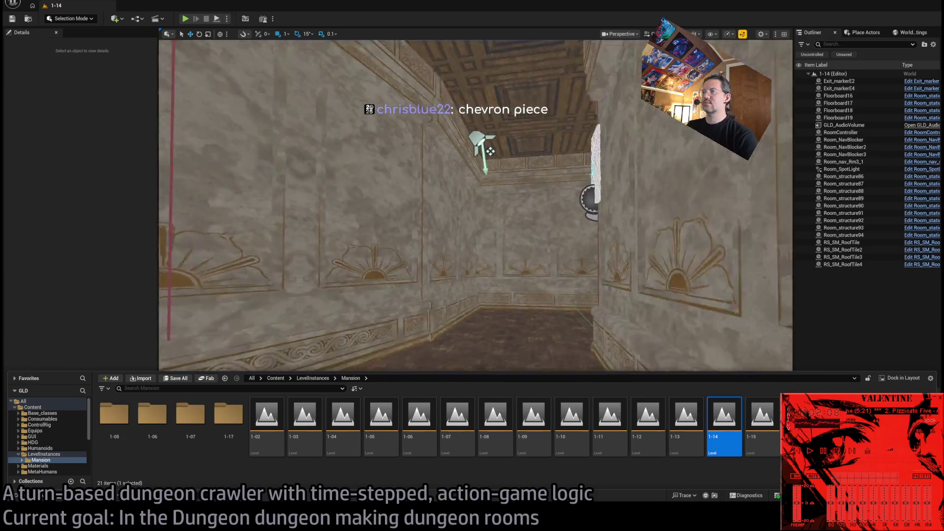
key("Right")
key("Return")
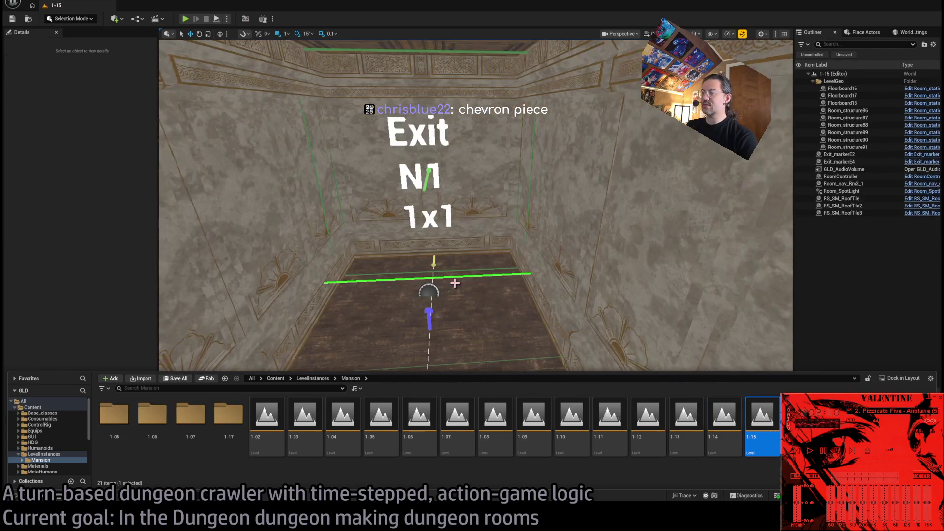
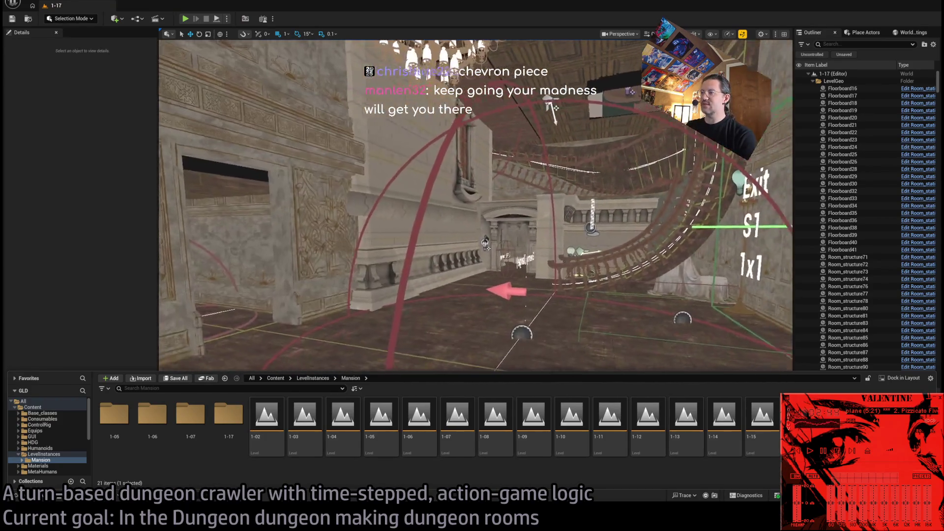
- Play-test level 1-17 by locking onto and attacking the enemy, then focus on Floorboard26
key("ctrl+space")
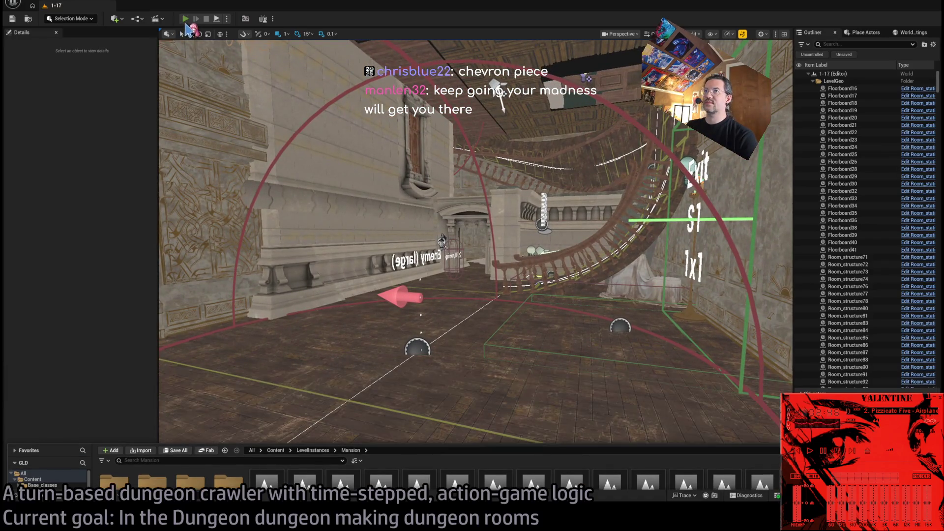
key("alt+p")
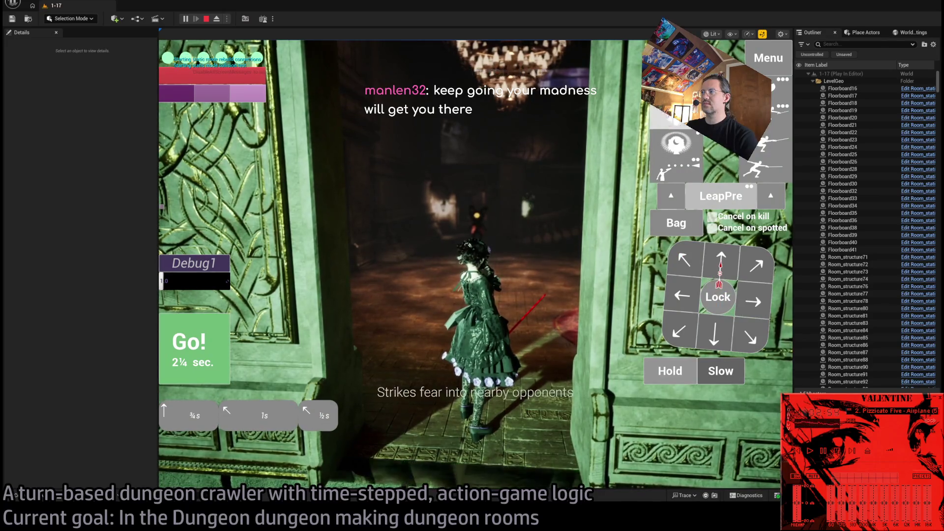
key("Tab")
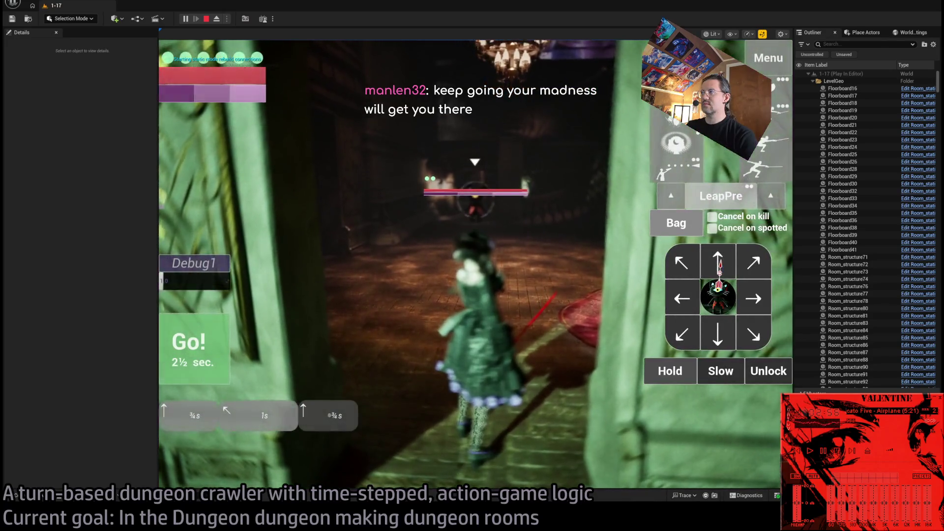
left_click(718, 266)
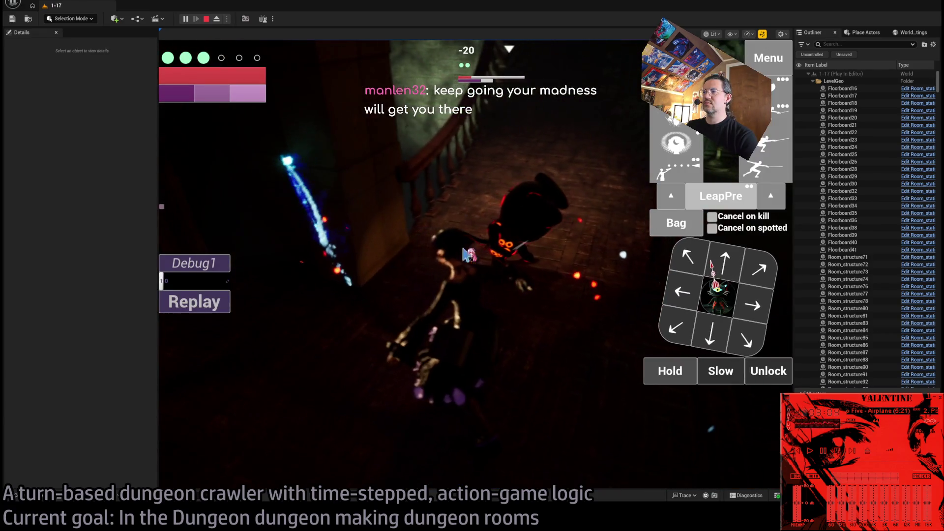
key("Escape")
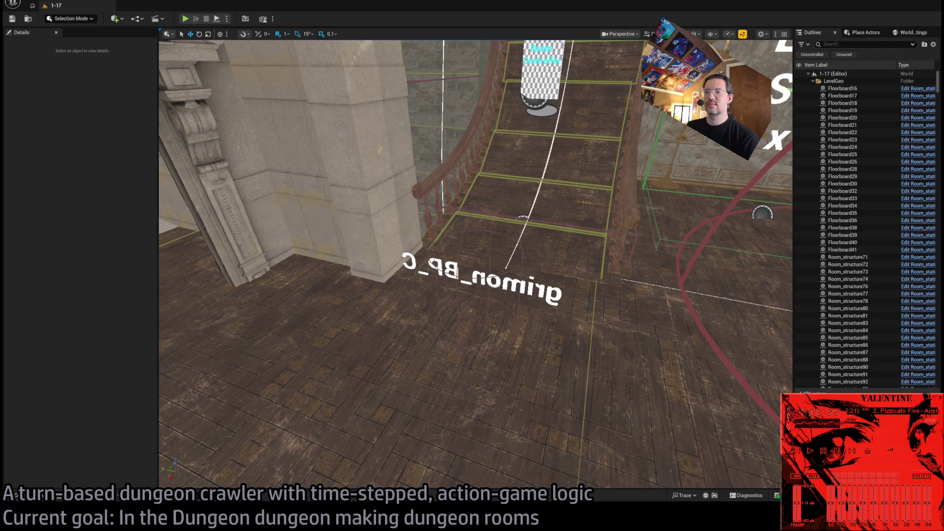
double_click(843, 162)
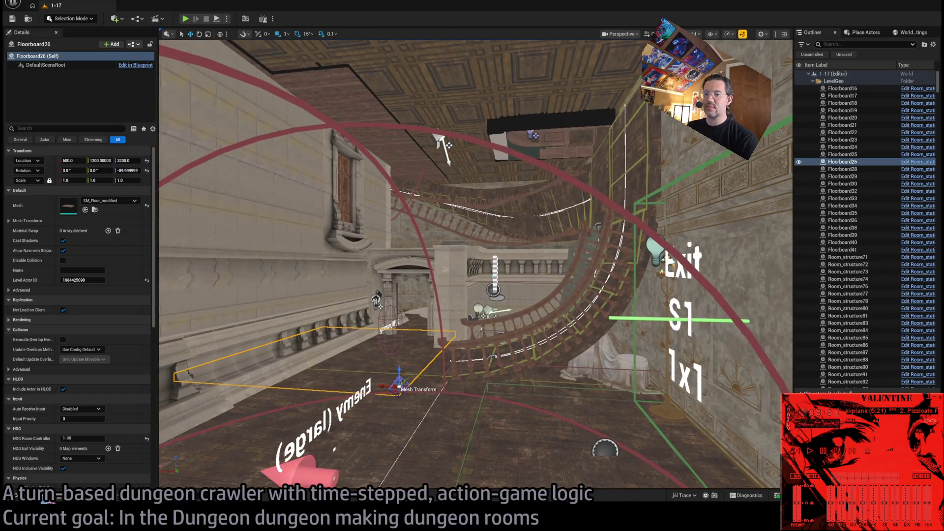
- Open the 1-01_Prototype level from the LevelInstances > Mansion folder in the Content Drawer
left_click(50, 498)
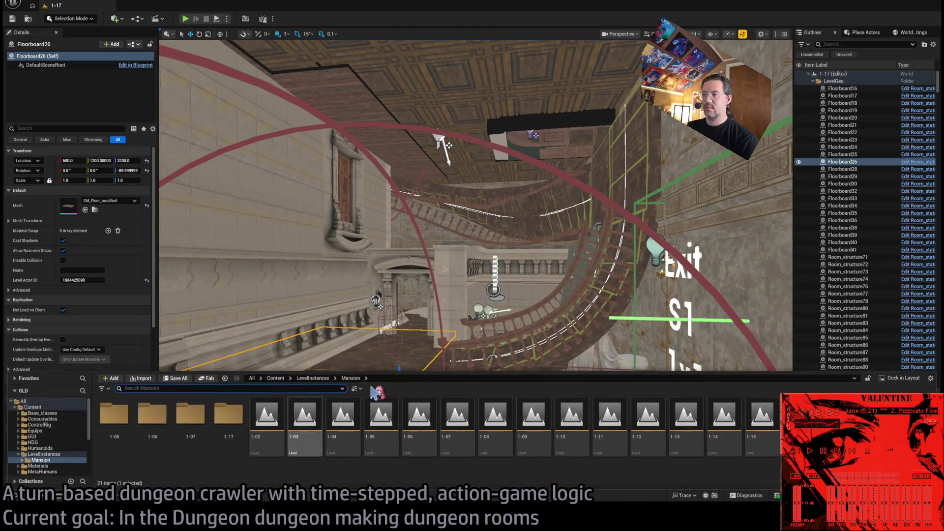
left_click(533, 427)
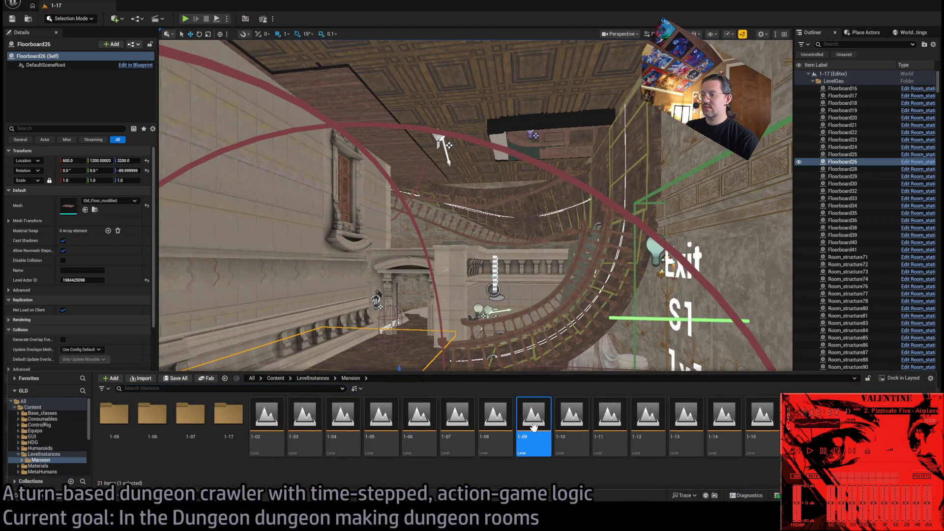
double_click(506, 426)
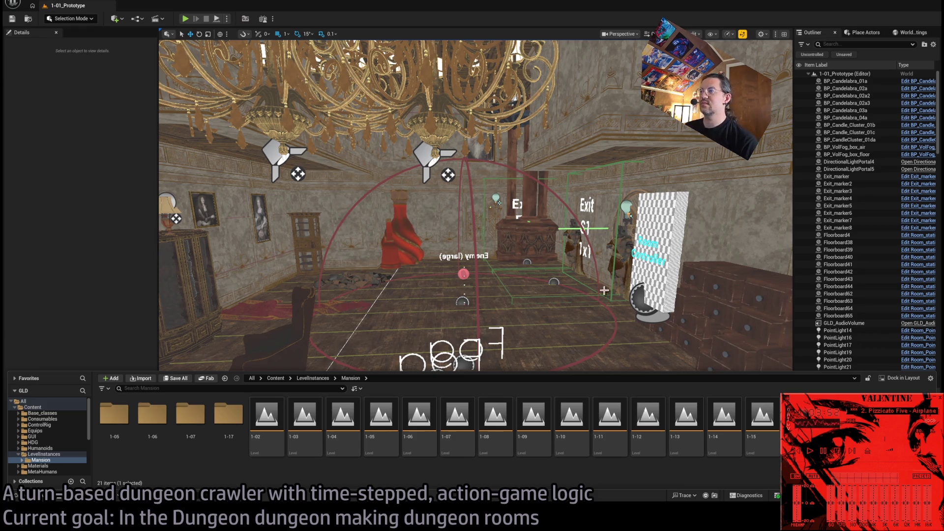
left_click(33, 407)
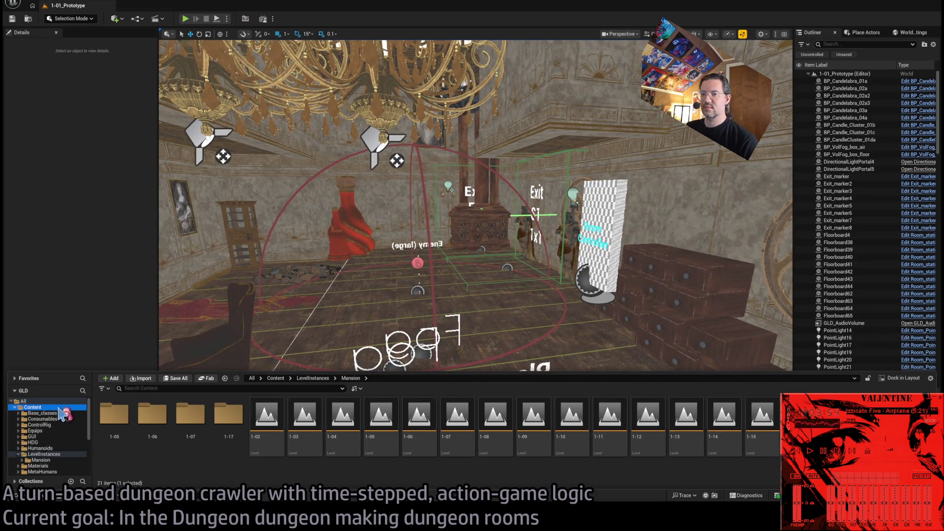
- Select Floorboard42 and Floorboard4, then Room_nav_surface to view its Details
left_click(838, 271)
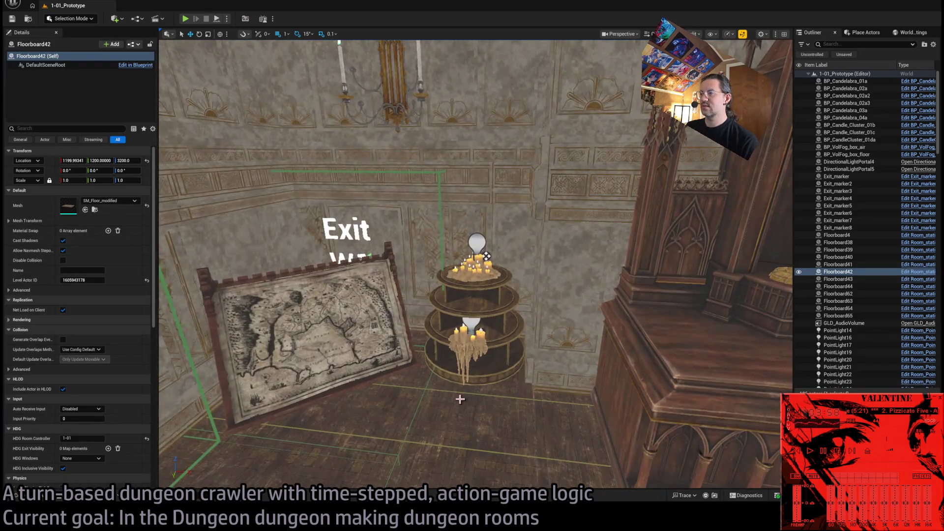
left_click(576, 385)
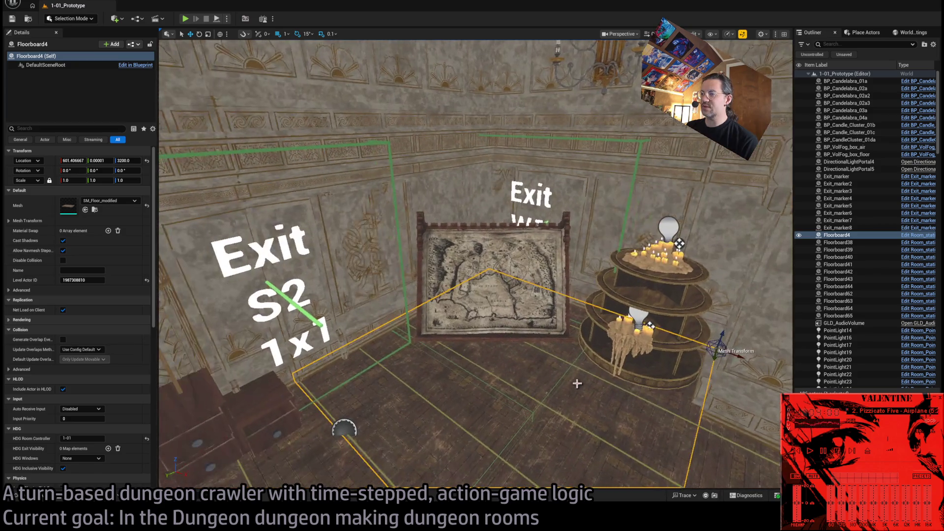
left_click(573, 366)
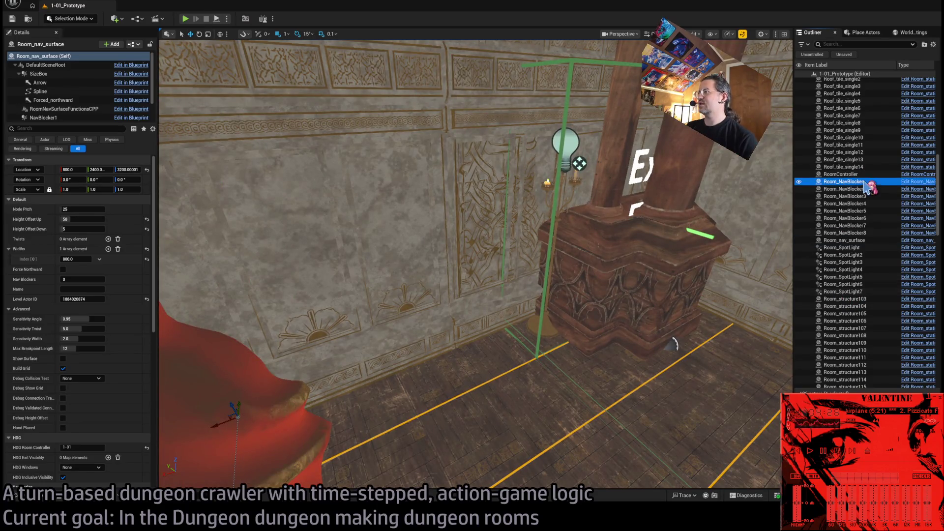
- Frame Room_NavBlocker in the doorway, then select Exit_marker8 and Room_nav_surface
double_click(843, 181)
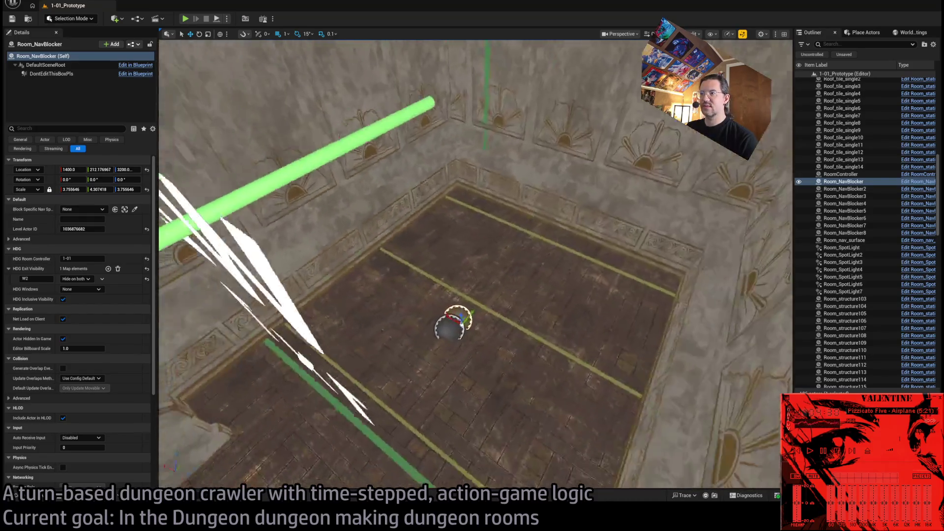
key("f")
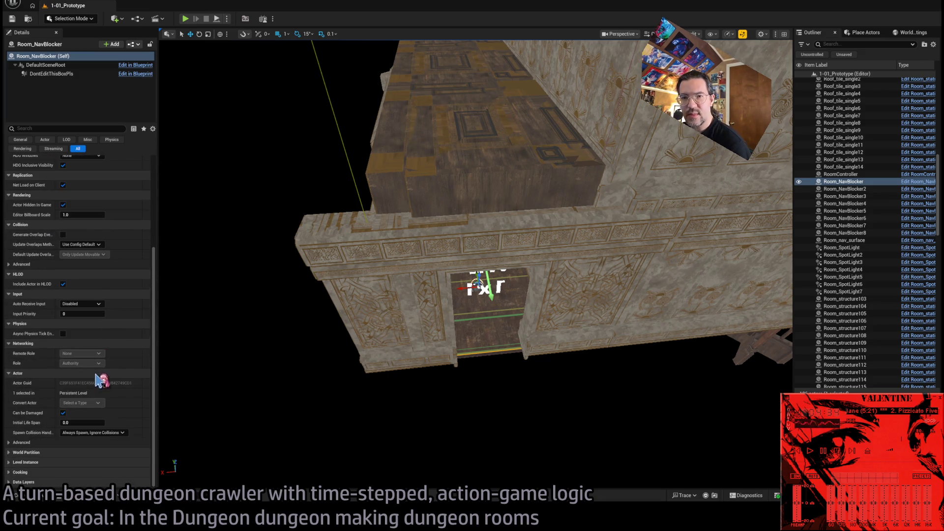
scroll(118, 275, "down", 1)
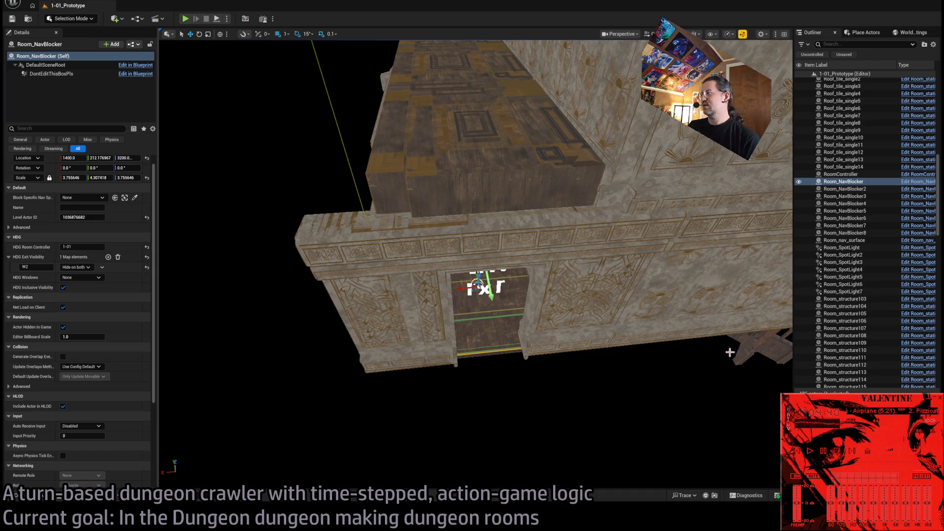
scroll(114, 327, "up", 1)
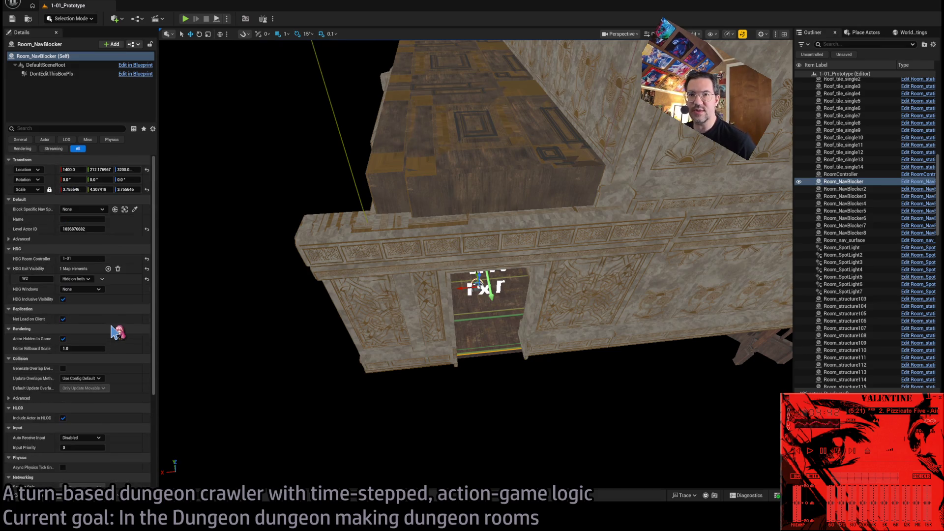
key("f")
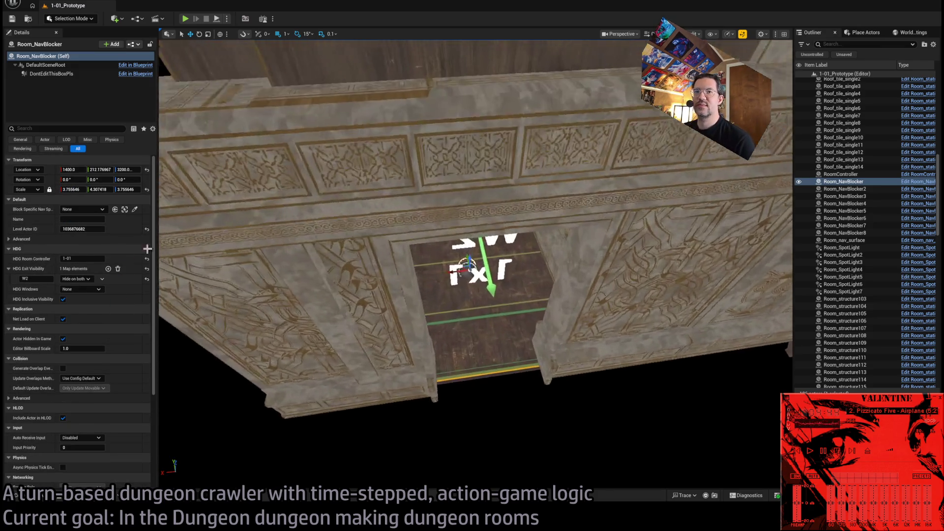
left_click(464, 320)
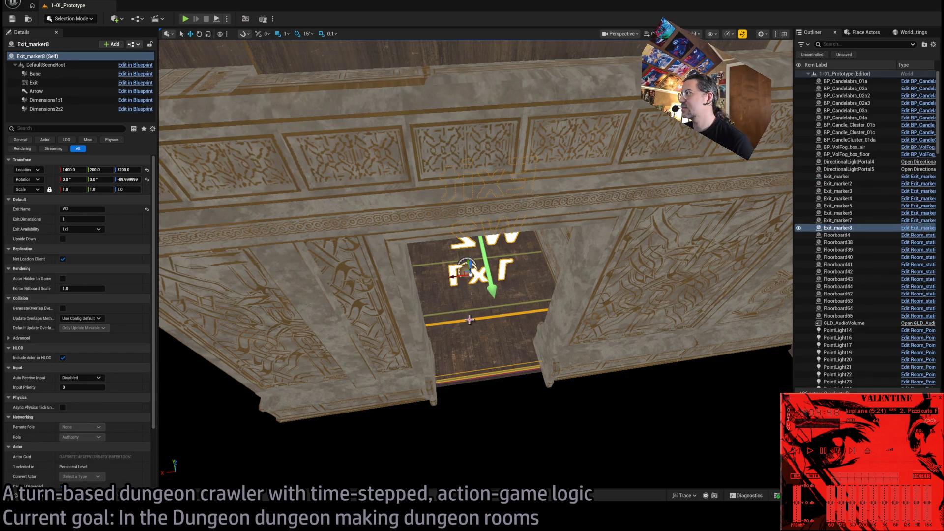
left_click(529, 253)
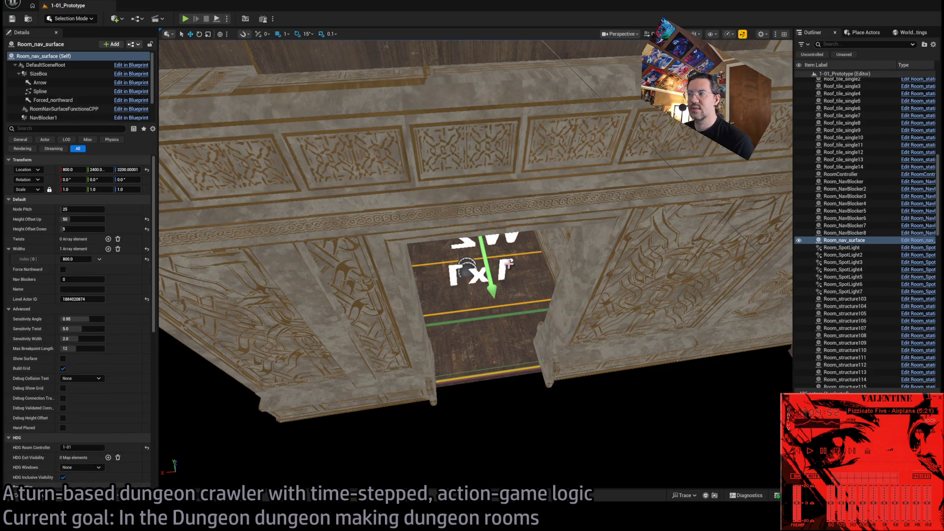
- Reset Block Specific Nav Space to None on Room_NavBlocker2 and Room_NavBlocker
left_click(846, 182)
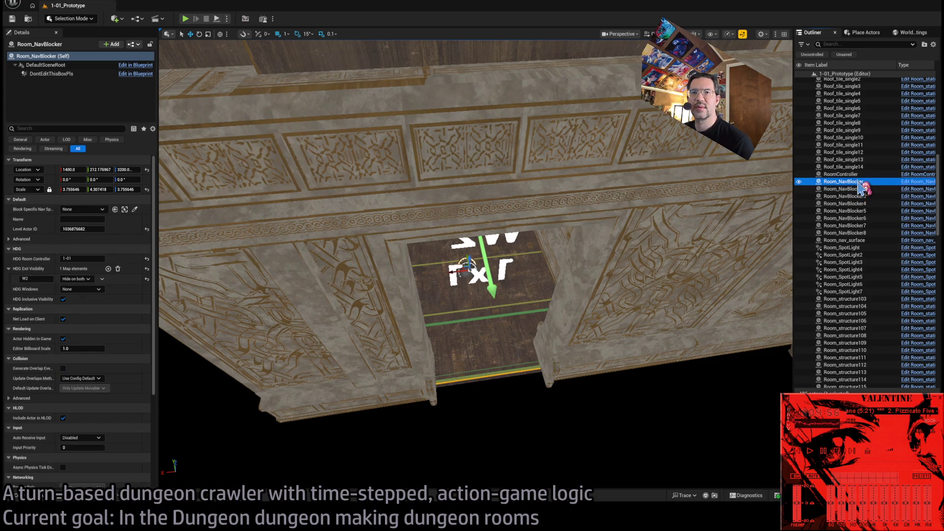
scroll(101, 361, "down", 5)
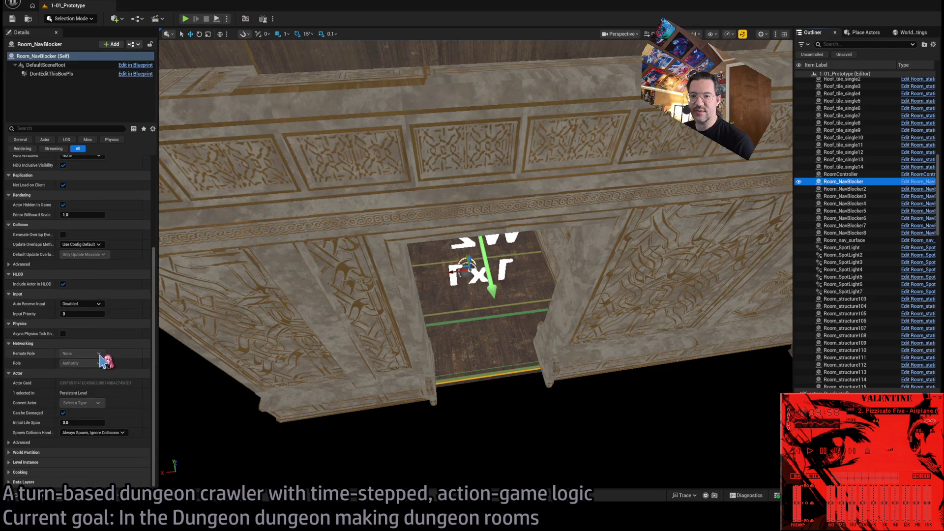
scroll(100, 361, "up", 5)
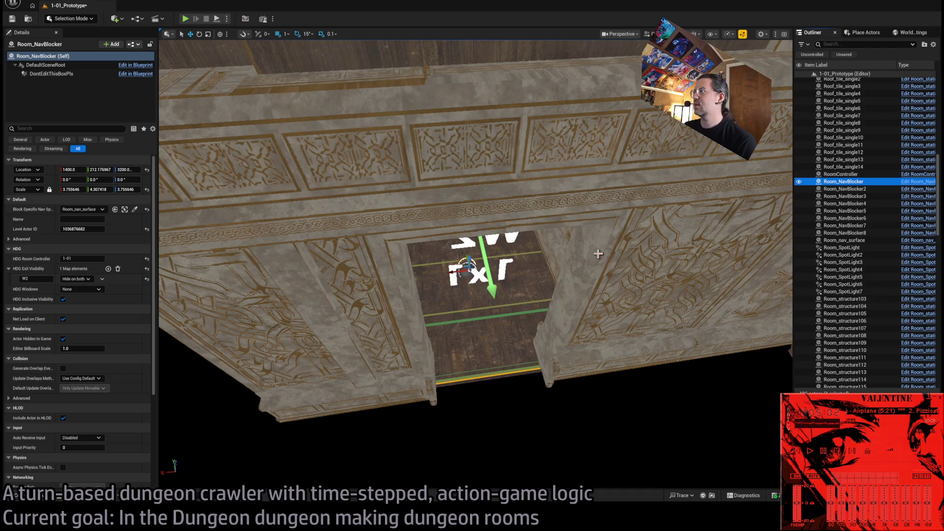
key("Down")
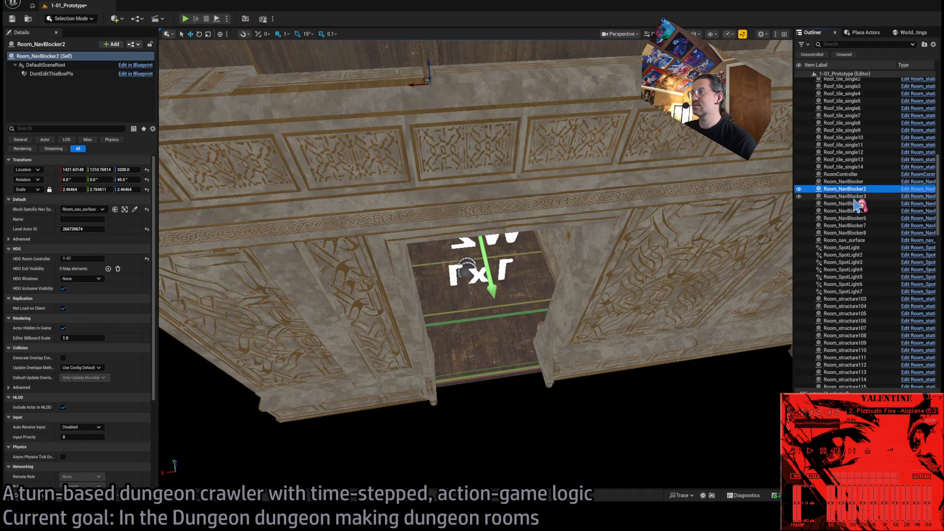
left_click(96, 220)
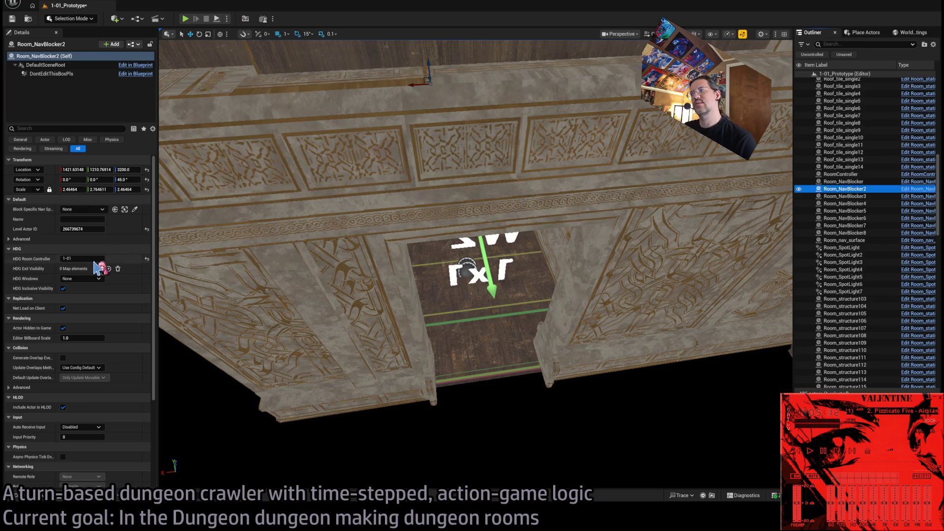
left_click(846, 182)
left_click(147, 209)
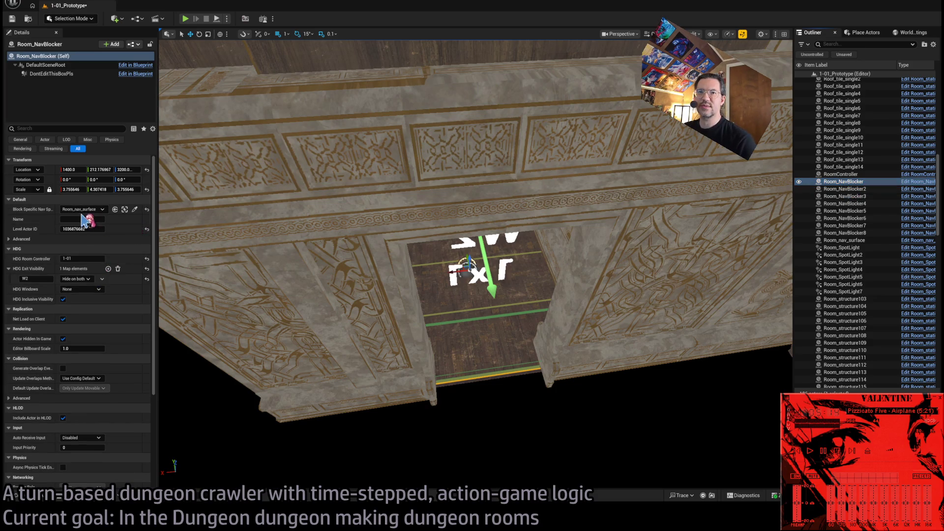
mouse_move(682, 229)
left_mouse_down()
mouse_move(659, 231)
mouse_move(596, 197)
left_mouse_up()
scroll(58, 410, "down", 5)
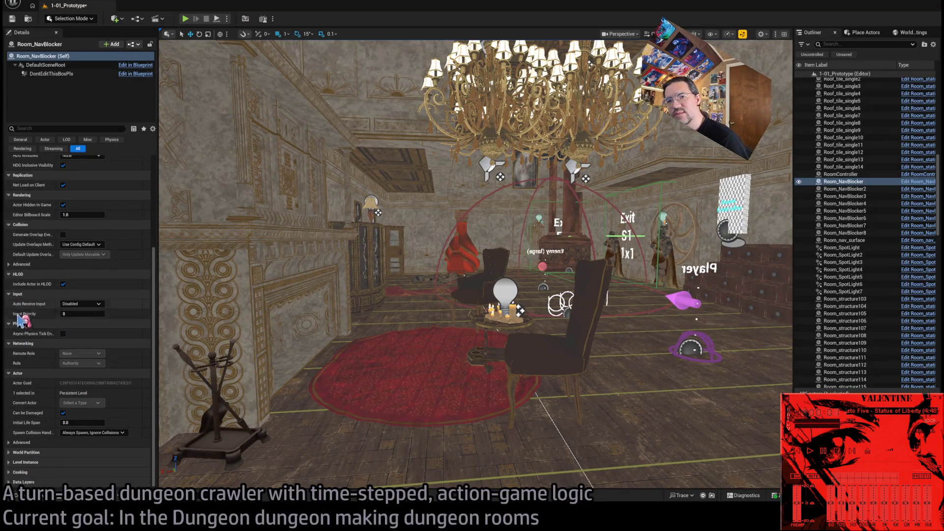
- Check the NavBlocker tag under Actor > Advanced, then switch the viewport to Lit mode
left_click(10, 444)
scroll(15, 448, "down", 5)
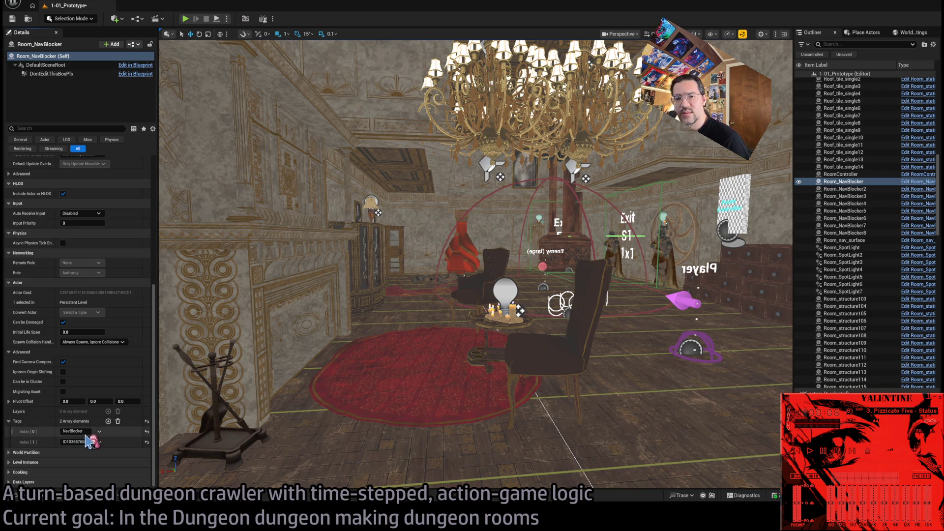
mouse_move(422, 380)
left_mouse_down()
mouse_move(383, 344)
mouse_move(344, 275)
mouse_move(448, 296)
left_mouse_up()
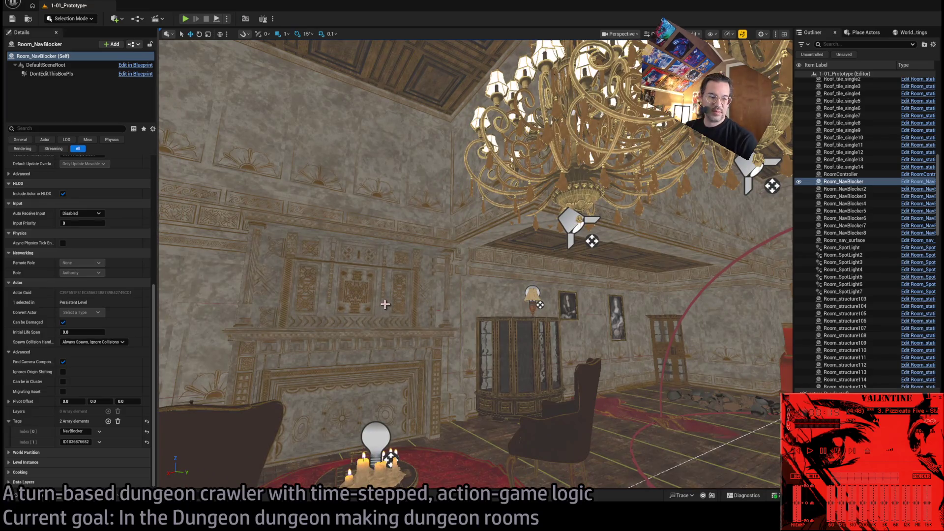
mouse_move(357, 257)
left_mouse_down()
mouse_move(330, 254)
mouse_move(519, 181)
mouse_move(482, 192)
mouse_move(492, 197)
mouse_move(467, 209)
left_mouse_up()
key("alt+4")
- Inspect the ceiling point light, chandelier and Room_SpotLight7 fixtures
left_click(546, 154)
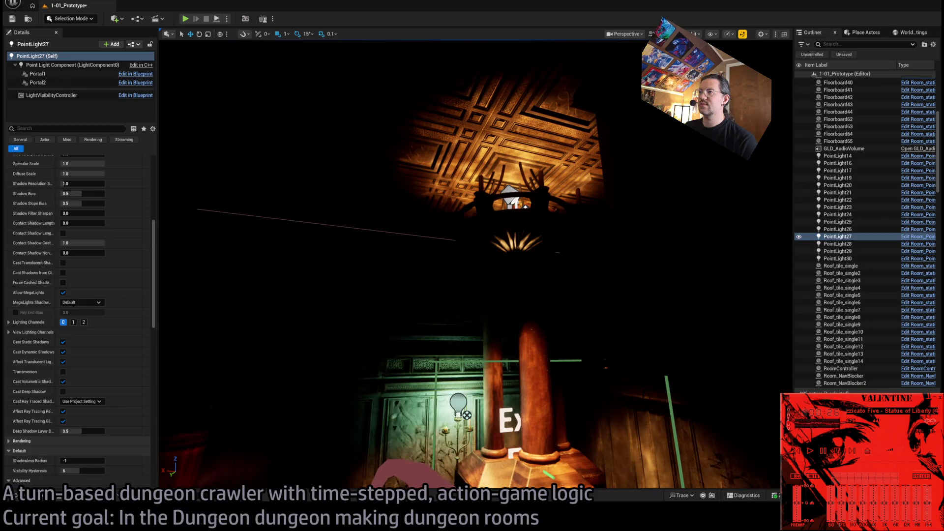
left_click(572, 182)
key("f")
left_click(520, 230)
key("f")
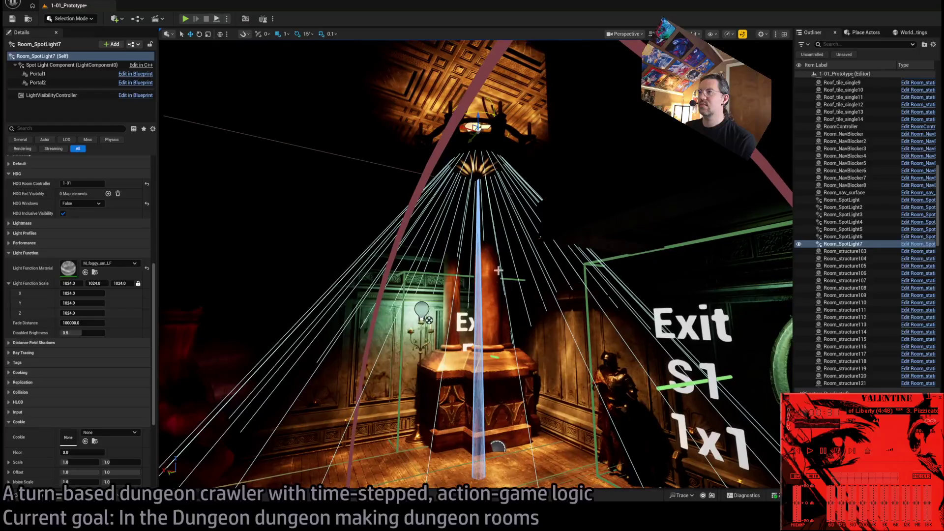
left_click(472, 172)
scroll(85, 278, "up", 10)
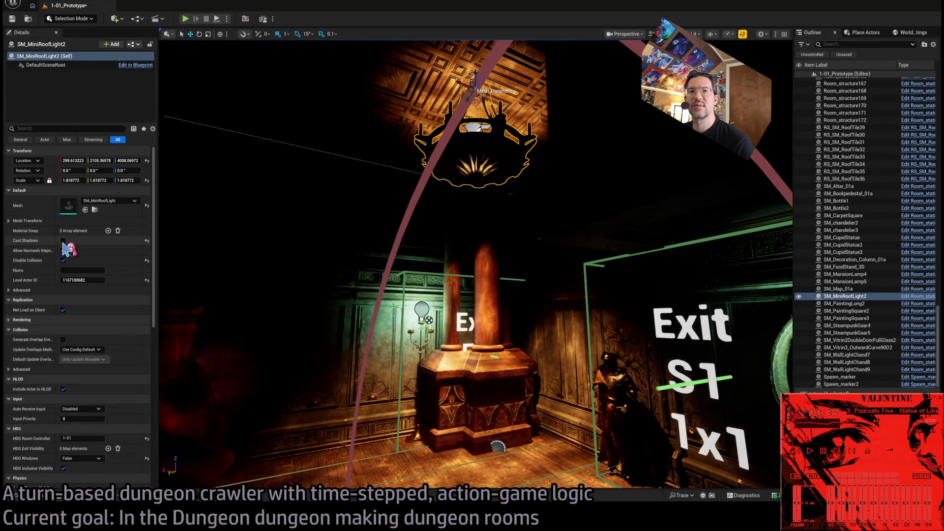
- Untick Cast Shadows on SM_MiniRoofLight2, SM_chandelier3 and SM_chandelier2
left_click(63, 261)
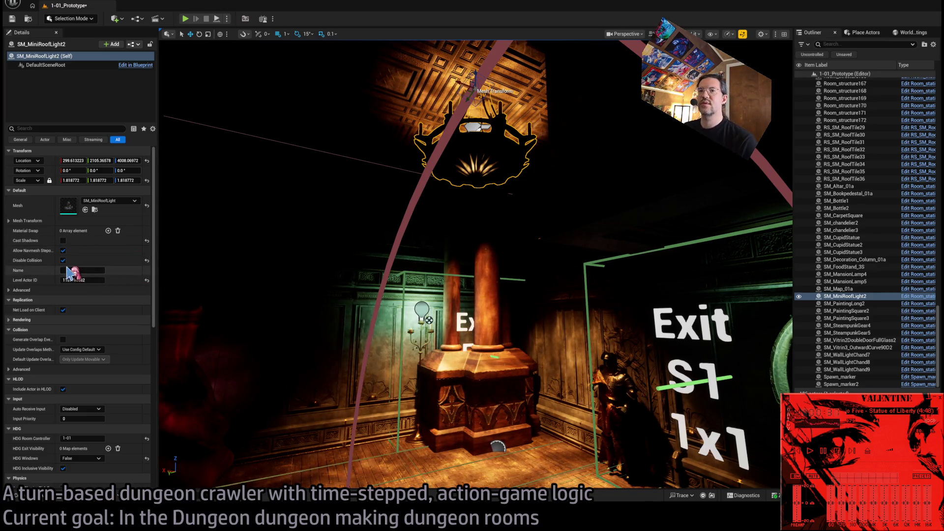
key("f")
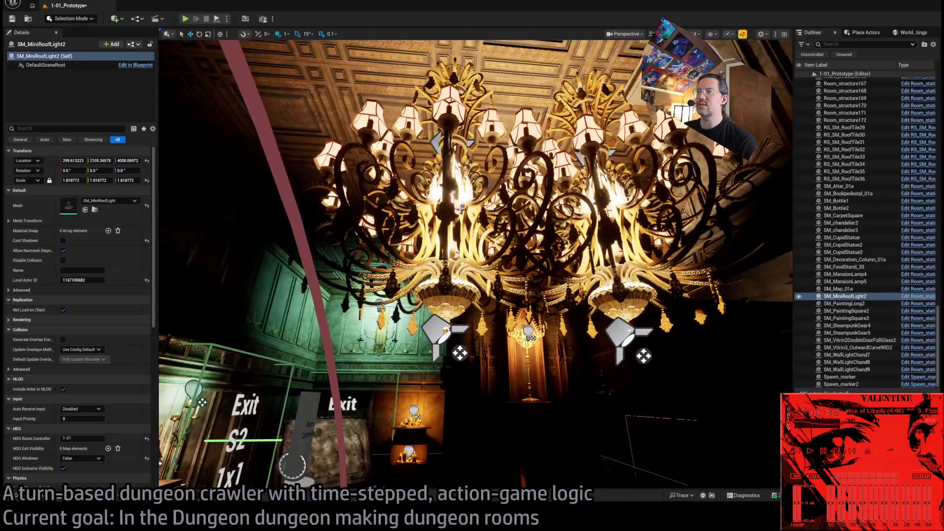
left_click(460, 209)
left_click(63, 260)
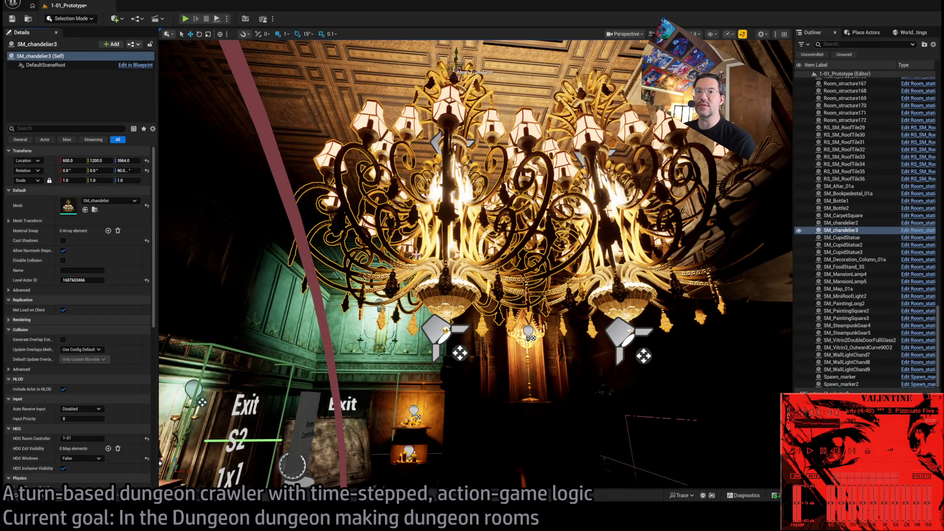
left_click(613, 218)
left_click(63, 260)
- Fly over to the Exit wall and select the BP_Candelabra_03a candelabra
left_click_drag(244, 274, 244, 315)
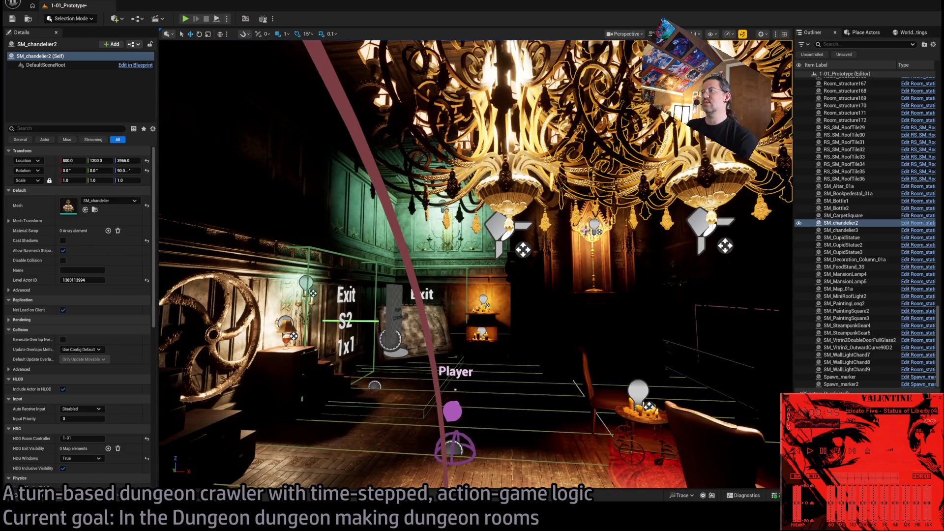
left_click_drag(585, 228, 585, 177)
left_click(475, 362)
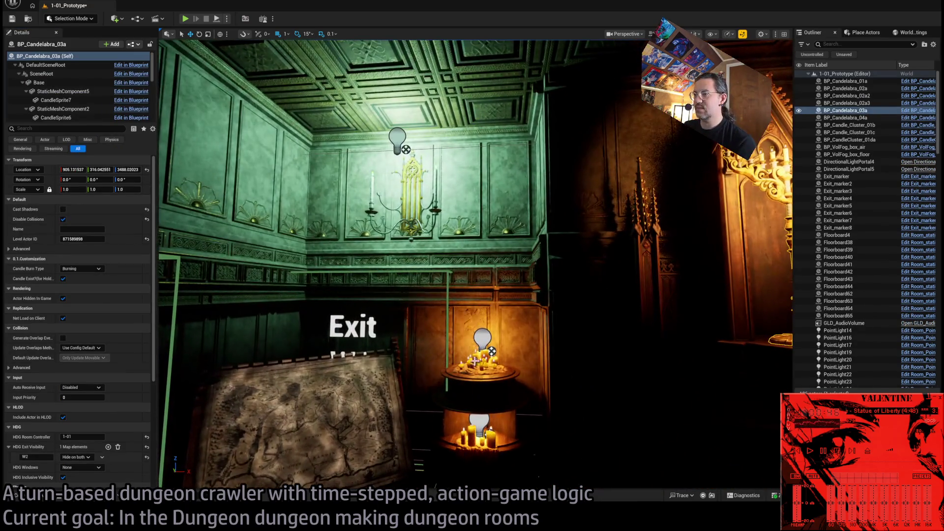
- Turn off shadow casting on the candle clusters and BP_Candelabra_04a
left_click(475, 361, "ctrl")
left_click(476, 431, "ctrl")
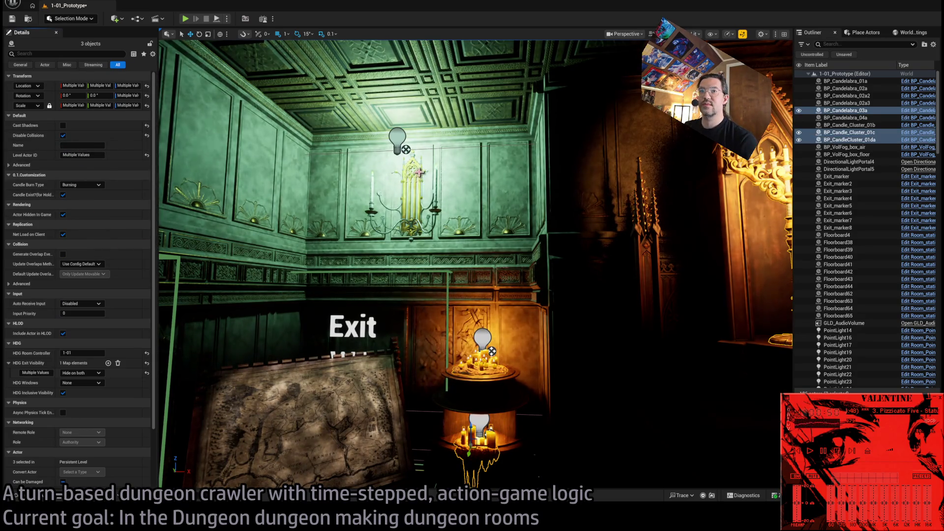
left_click(411, 197)
left_click(63, 219)
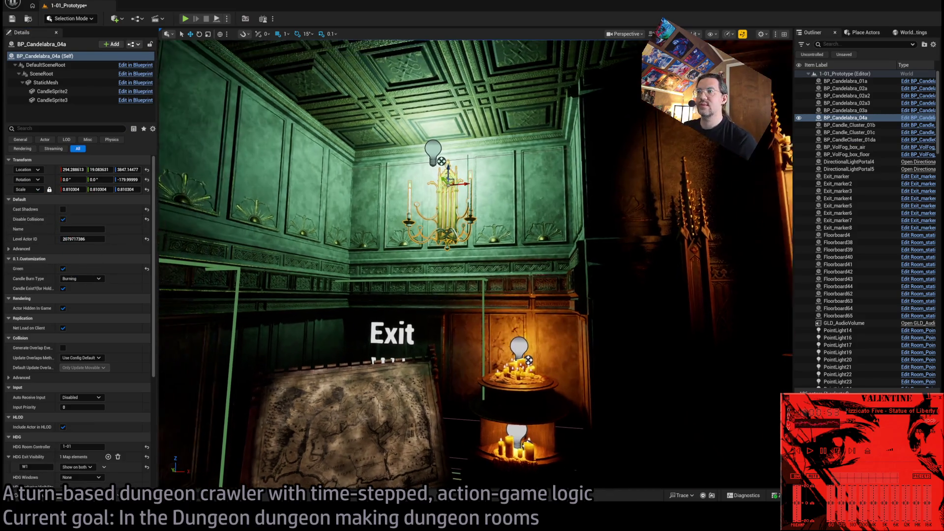
left_click_drag(472, 266, 389, 270)
key("f")
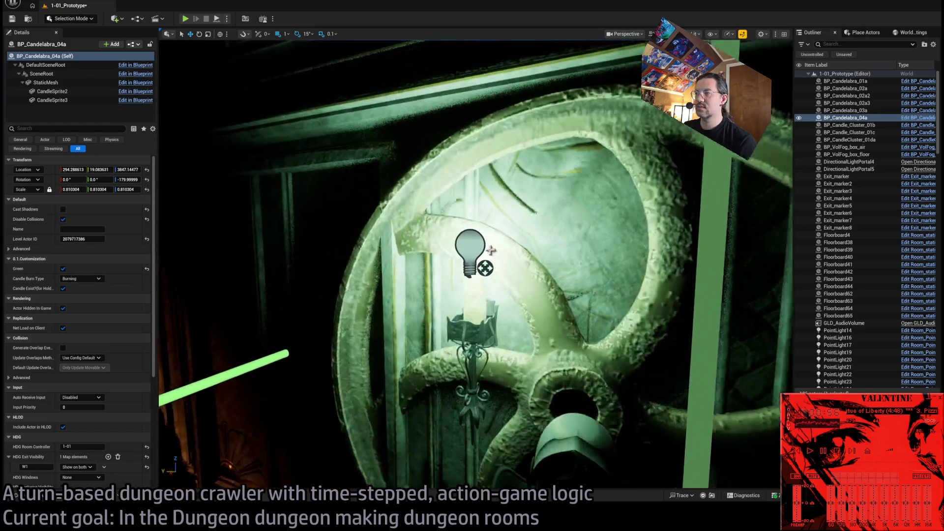
- Frame BP_Candelabra_01a, then select and frame BP_Candelabra_02a
double_click(846, 81)
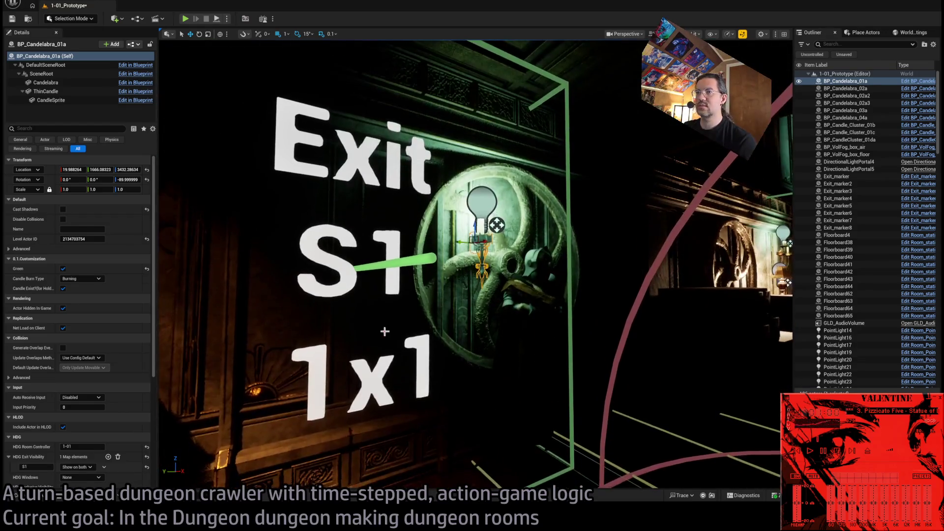
key("s")
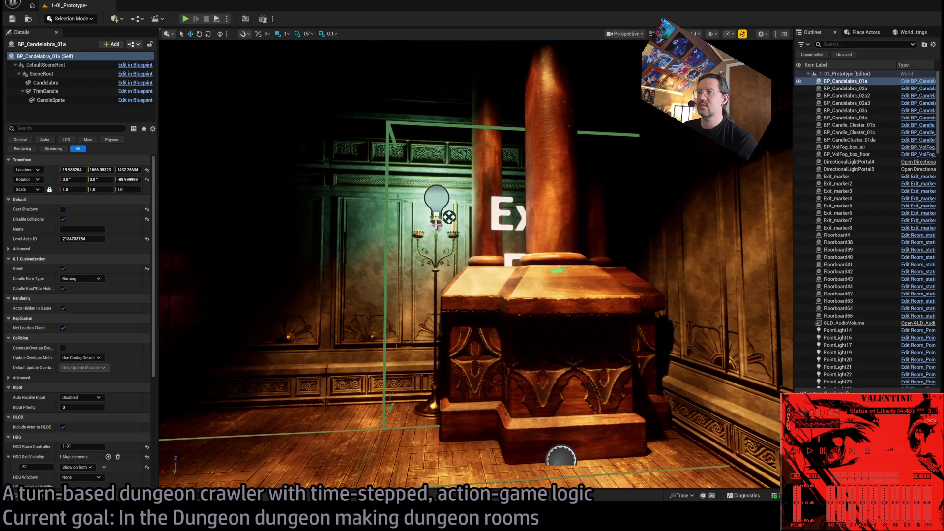
left_click(437, 224)
key("f")
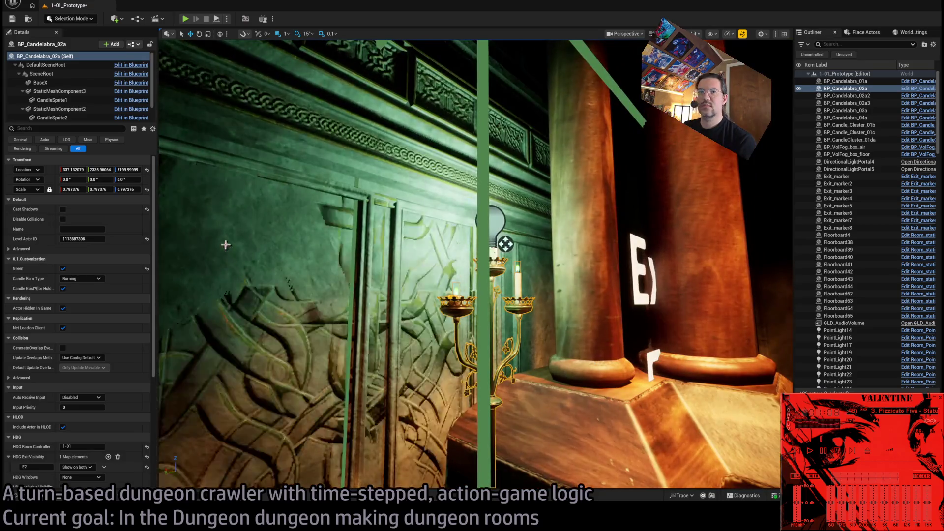
left_click_drag(226, 245, 250, 216)
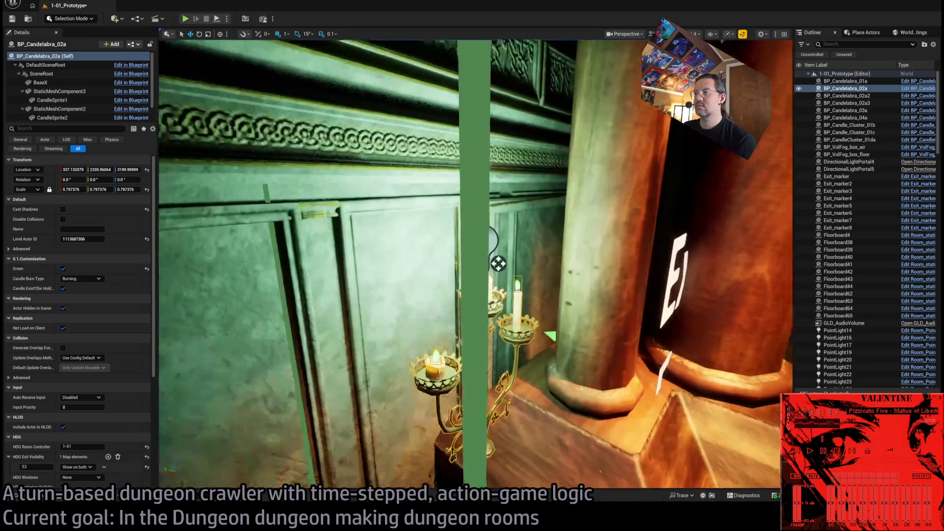
- Inspect nearby PointLight19, then return the selection to BP_Candelabra_02a
left_click(433, 270)
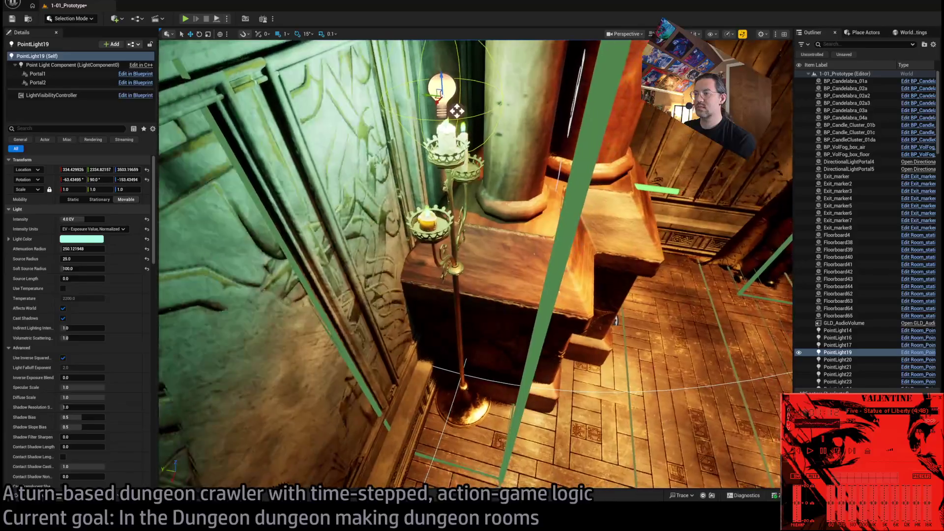
key("ctrl+z")
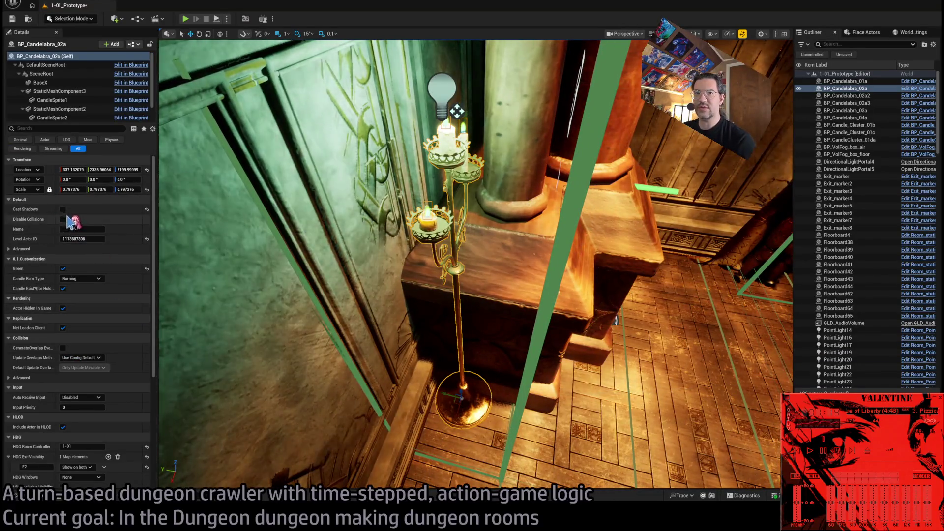
left_click(457, 111)
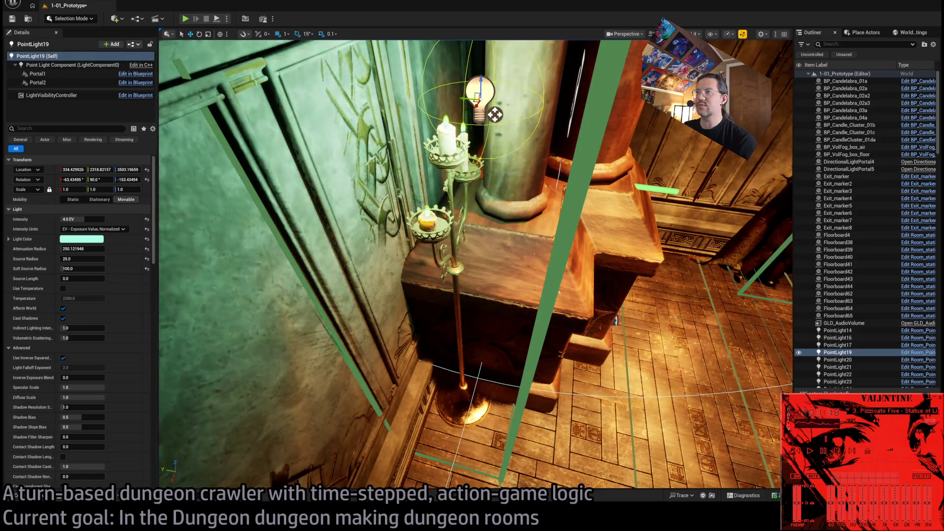
key("ctrl+z")
scroll(130, 324, "down", 1)
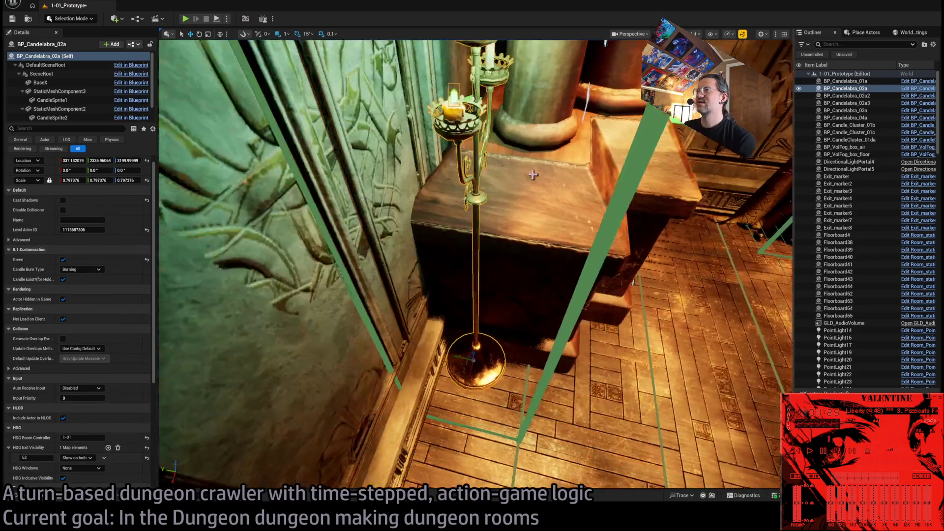
key("f")
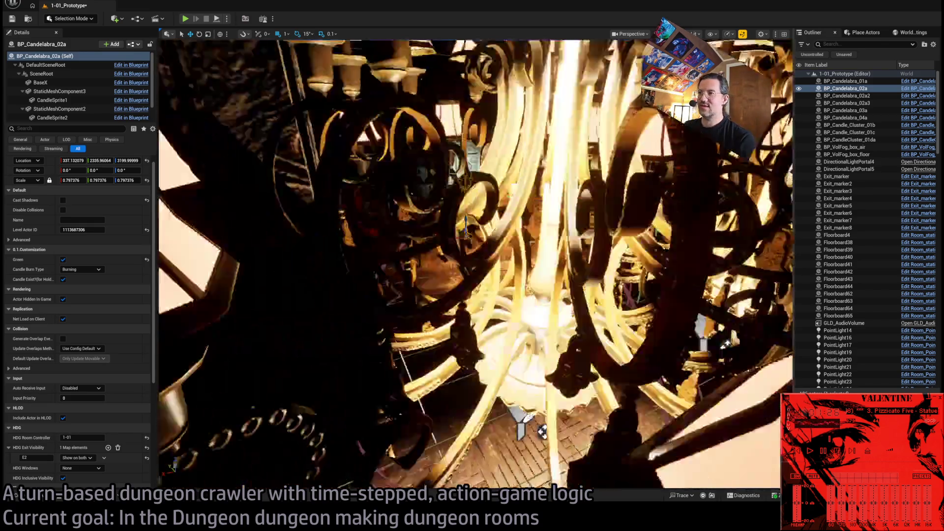
- Move the view to the green wall lamps and select SM_WallLightChand7
scroll(475, 265, "down", 3)
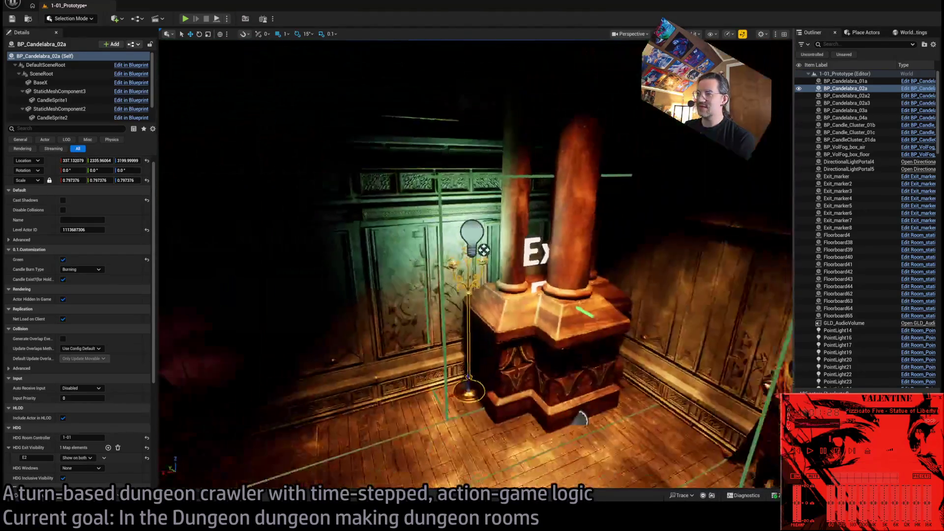
mouse_move(554, 180)
left_mouse_down()
mouse_move(527, 183)
mouse_move(554, 180)
left_mouse_up()
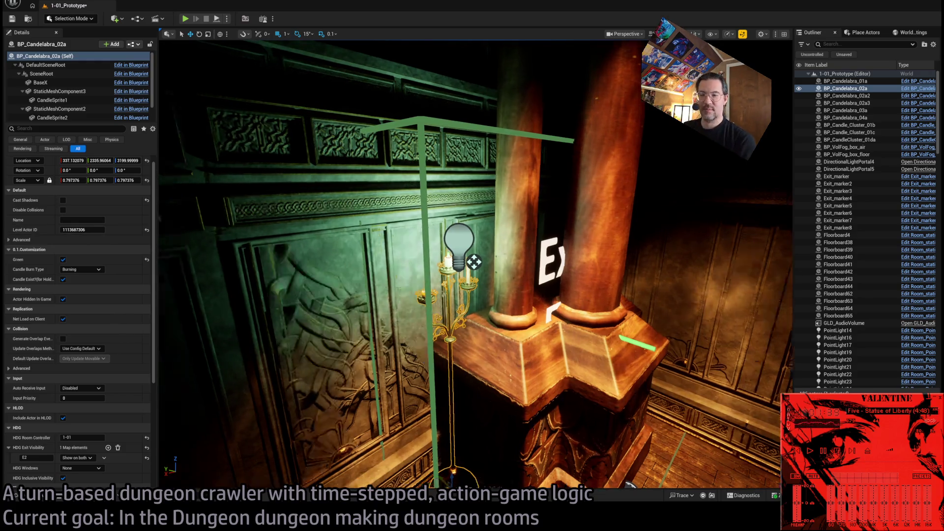
left_click_drag(275, 255, 305, 256)
left_click_drag(472, 236, 474, 233)
left_click(475, 233)
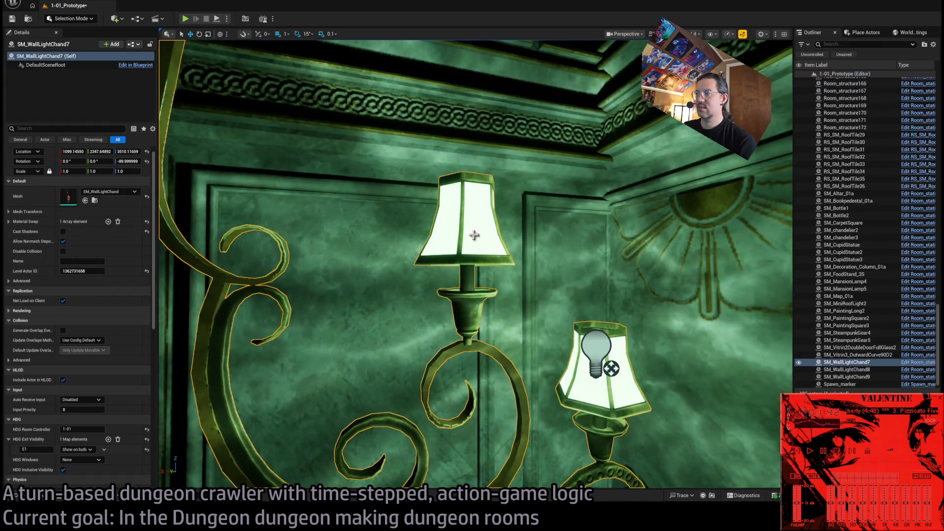
- Tick Disable Collision on SM_WallLightChand7 and frame it
left_click(63, 252)
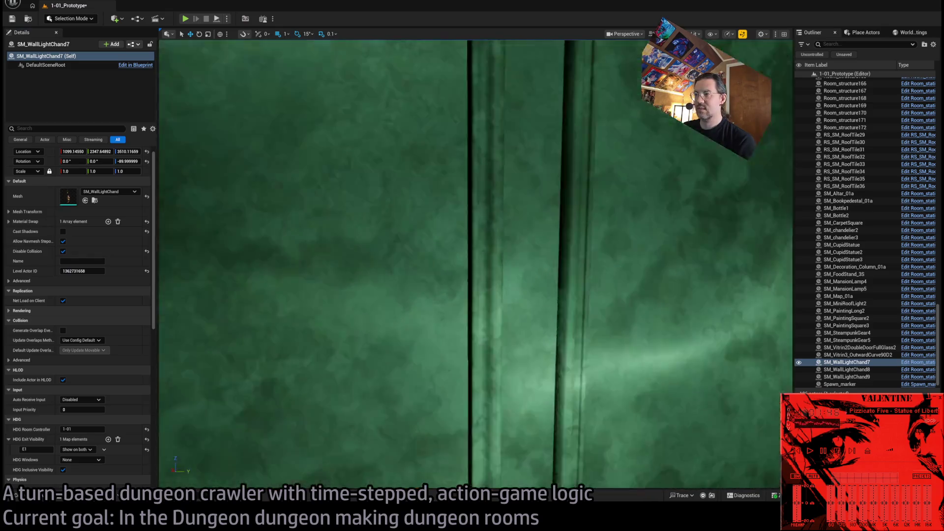
left_click_drag(472, 265, 482, 266)
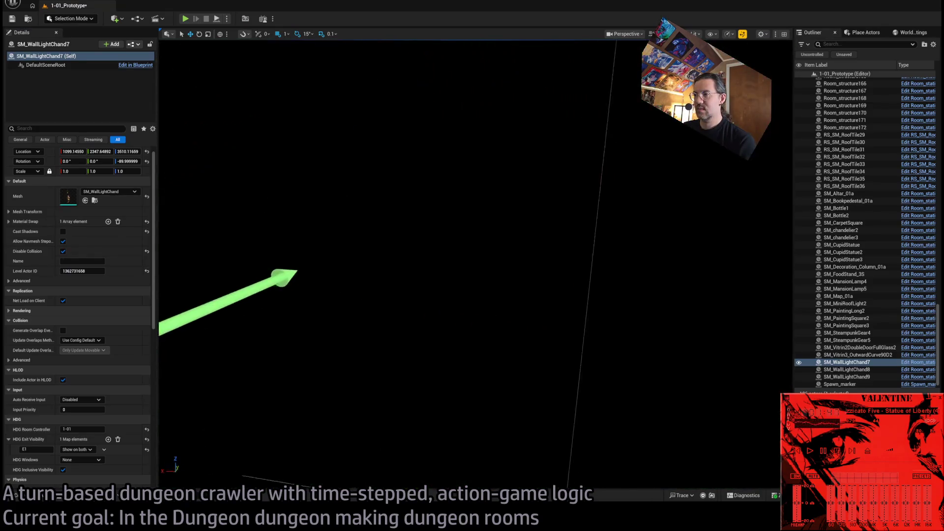
key("f")
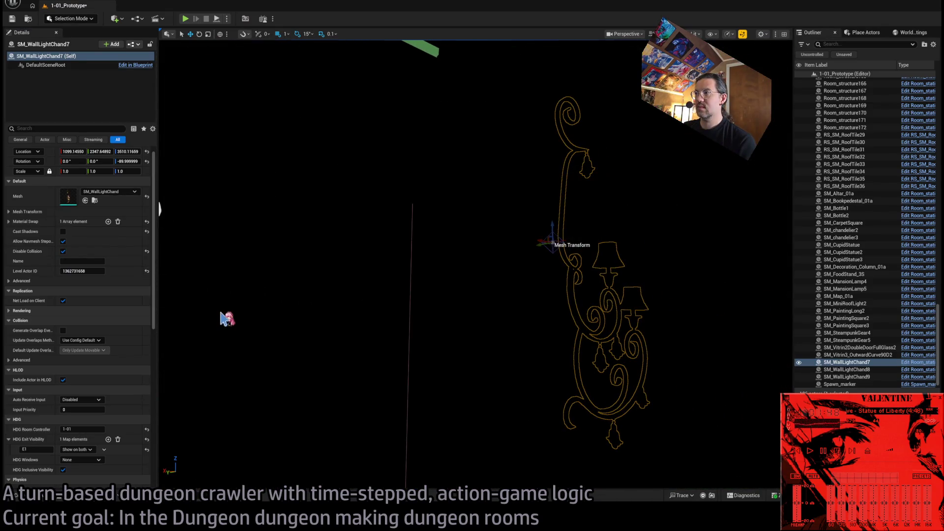
mouse_move(472, 265)
left_mouse_down()
mouse_move(442, 246)
mouse_move(364, 258)
mouse_move(394, 253)
left_mouse_up()
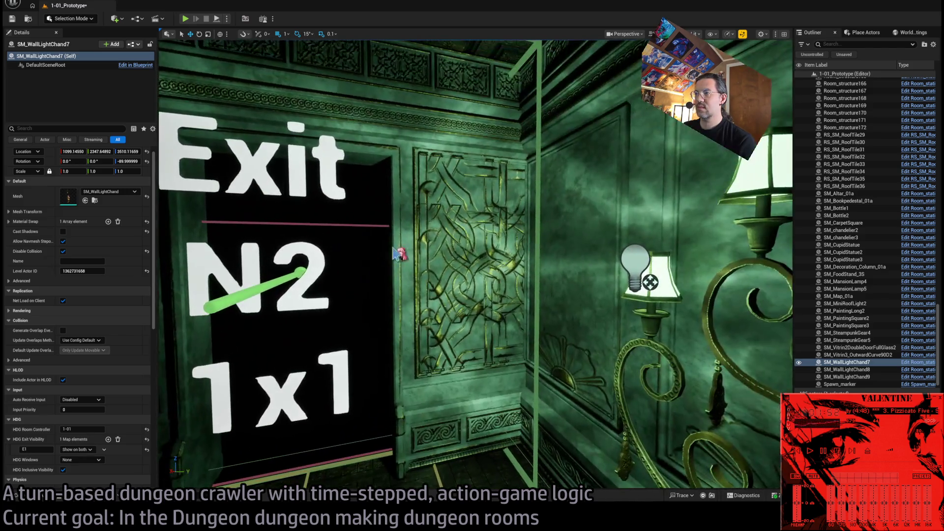
- Select SM_WallLightChand9, SM_MansionLamp5, BP_Candelabra_02a2, SM_WallLightChand8 and BP_Candelabra_02a3 in turn
left_click(644, 286)
left_click_drag(216, 278, 206, 206)
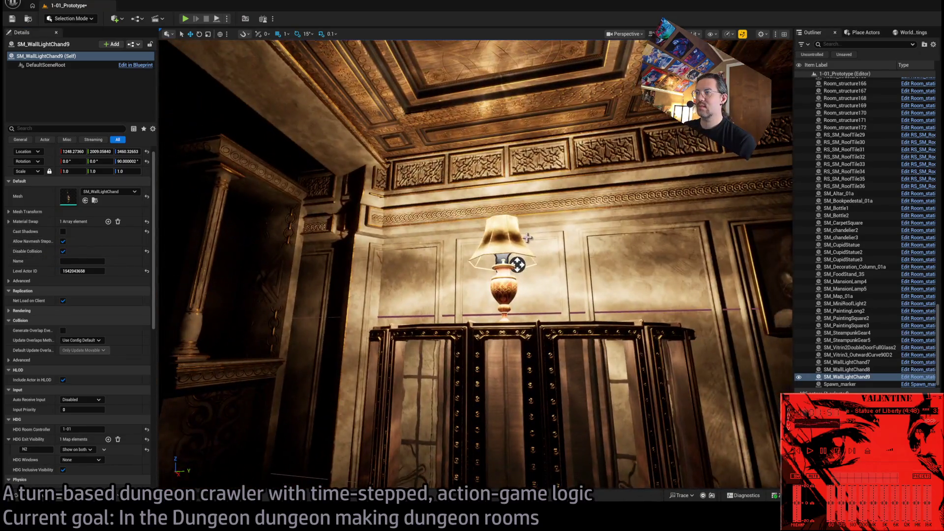
left_click(514, 264)
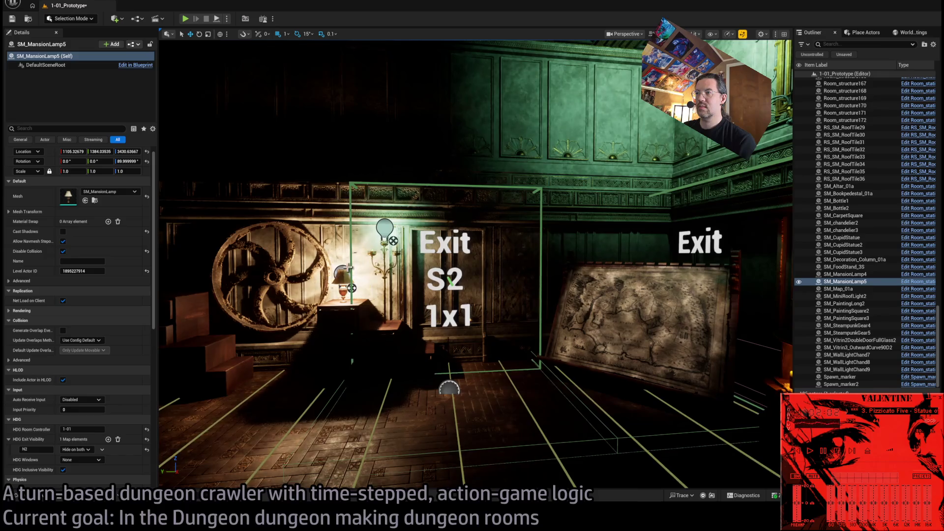
left_click(383, 242)
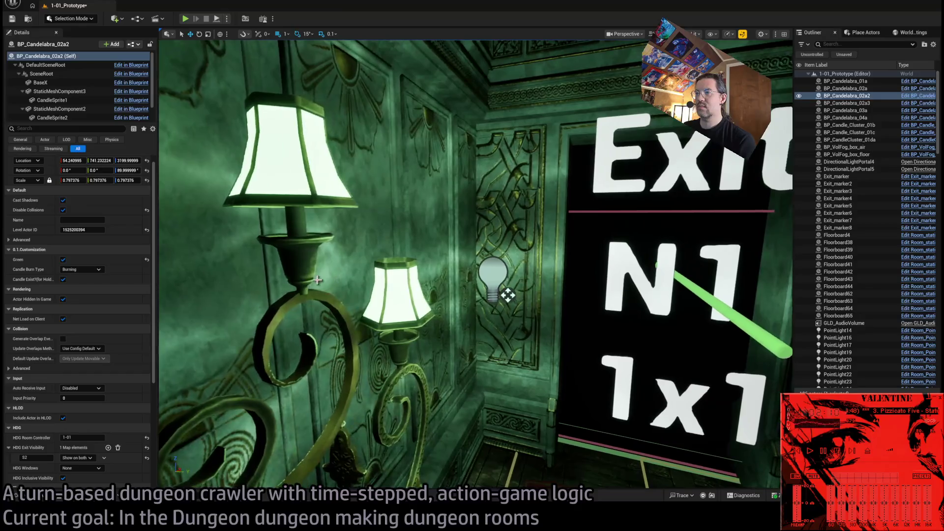
left_click(386, 285)
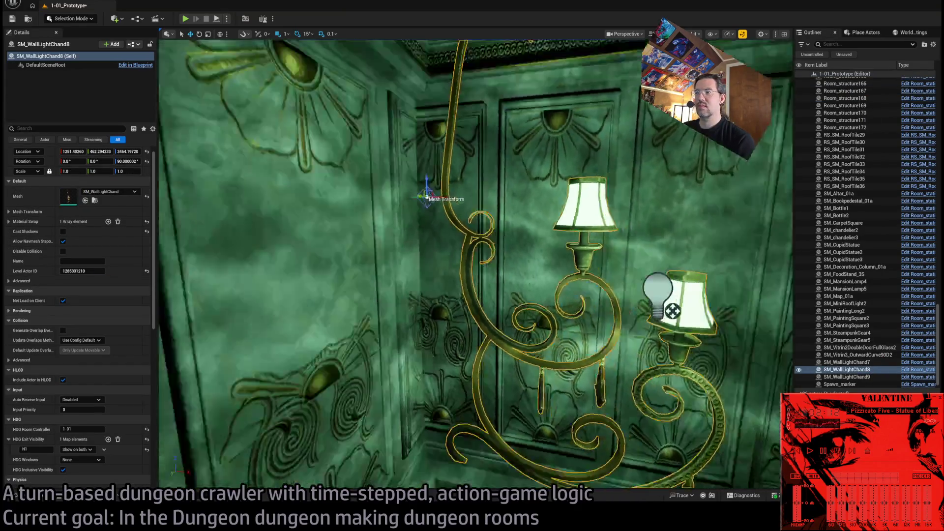
key("f")
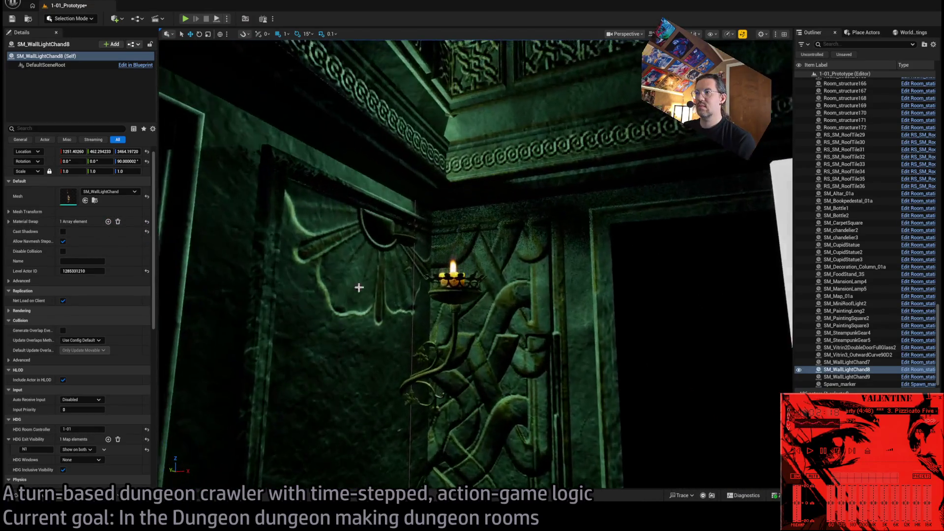
left_click(452, 290)
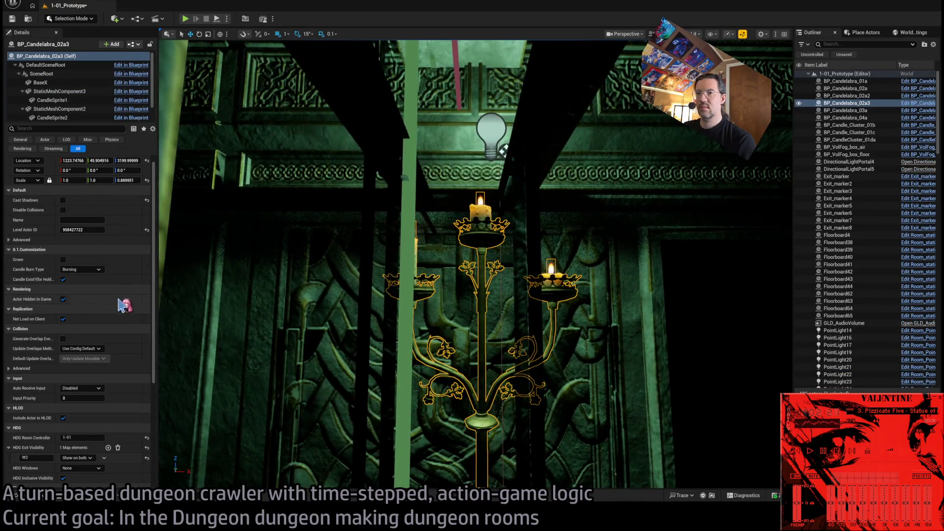